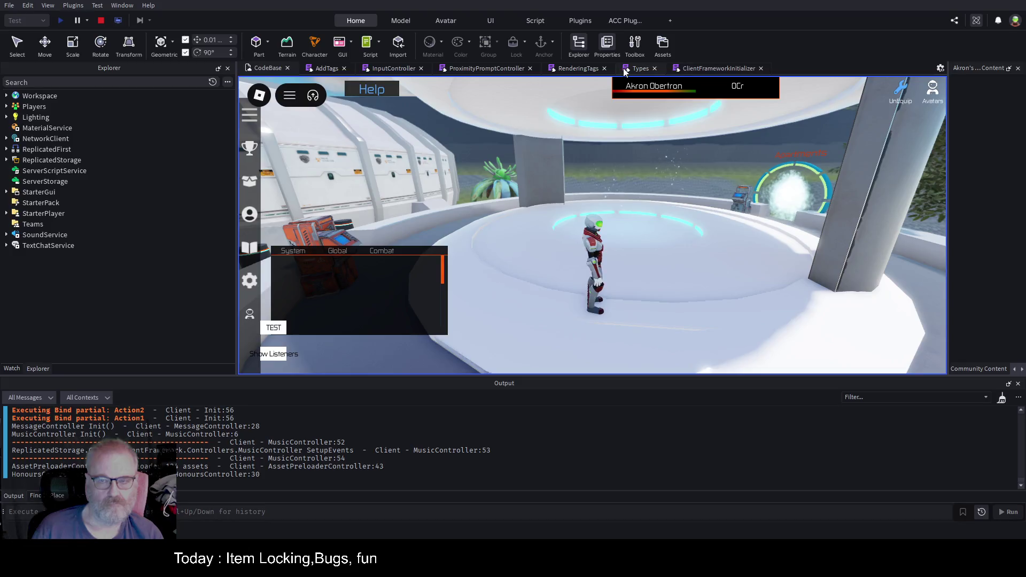
# Step: Set a breakpoint on line 31 of the ProximityPromptController script
pyautogui.click(487, 69)
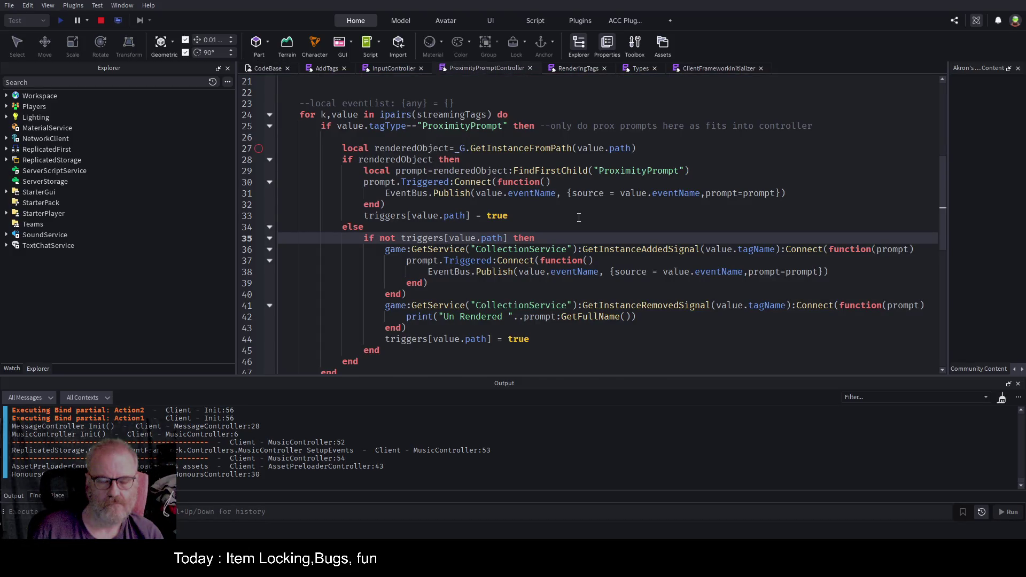
pyautogui.scroll(1, 578, 218)
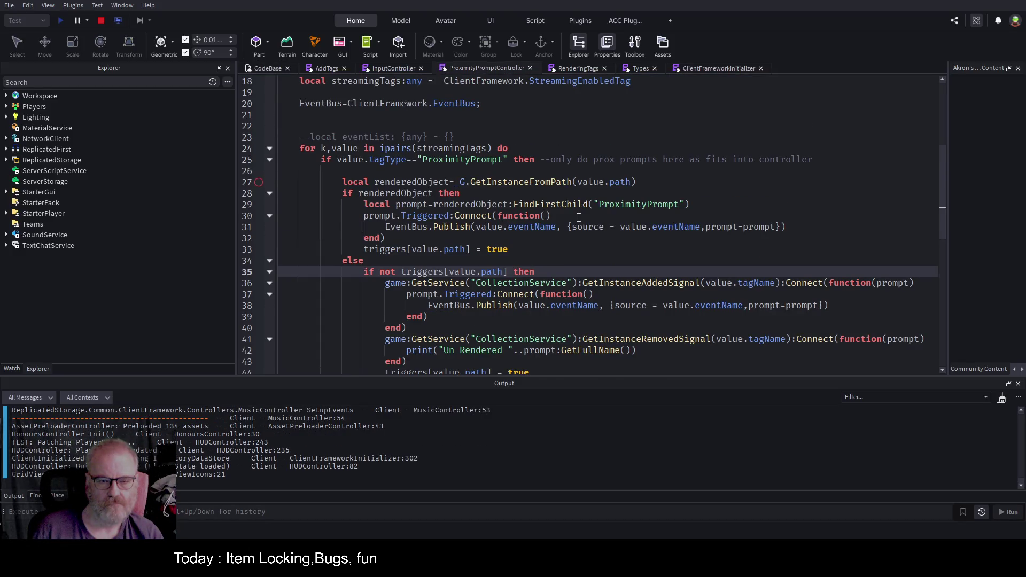
pyautogui.click(258, 229)
pyautogui.scroll(-2, 506, 238)
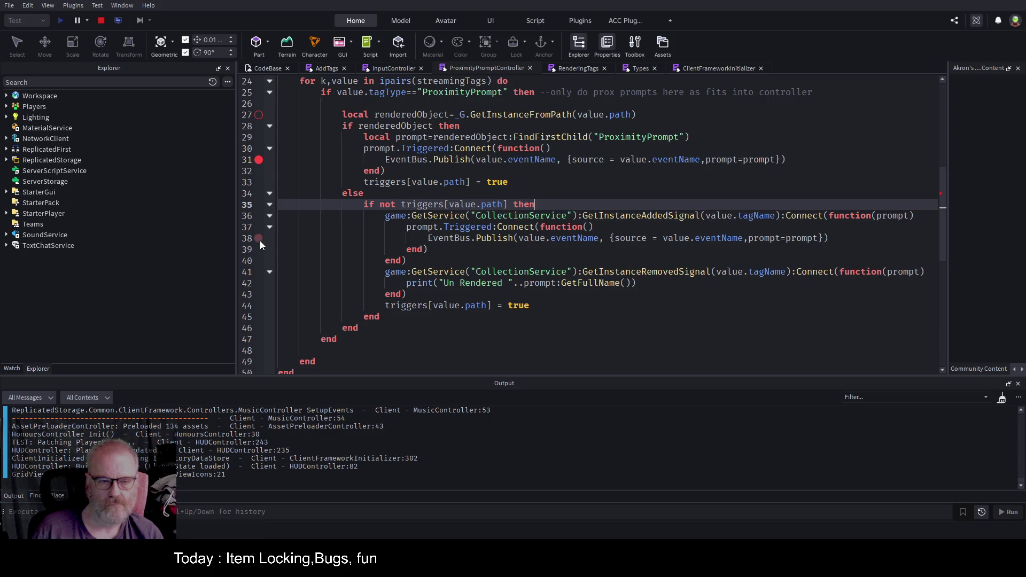
# Step: Walk to the portal in the running game and fire the Teleport prompt to hit the breakpoint
pyautogui.click(256, 69)
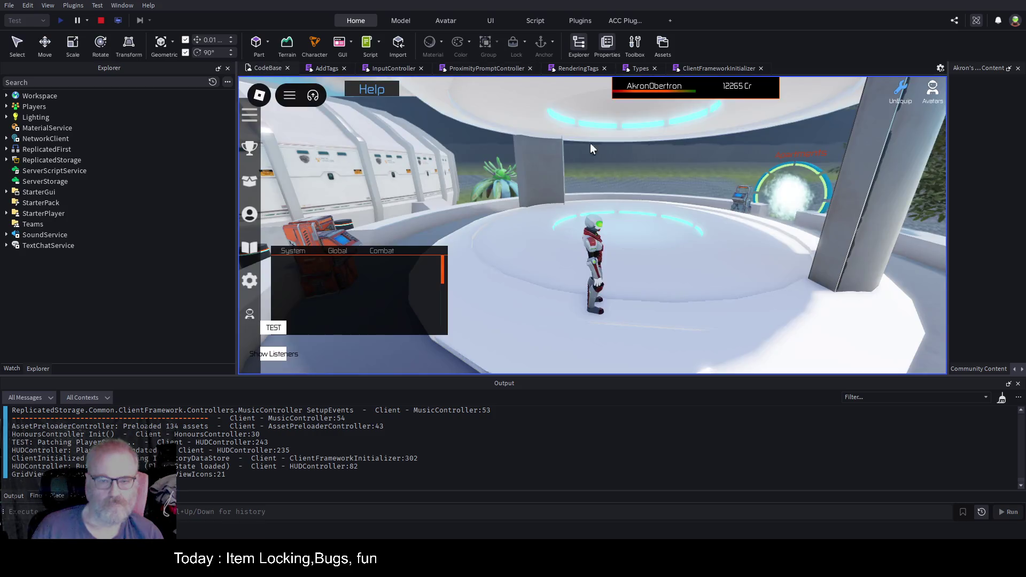
pyautogui.press('w')
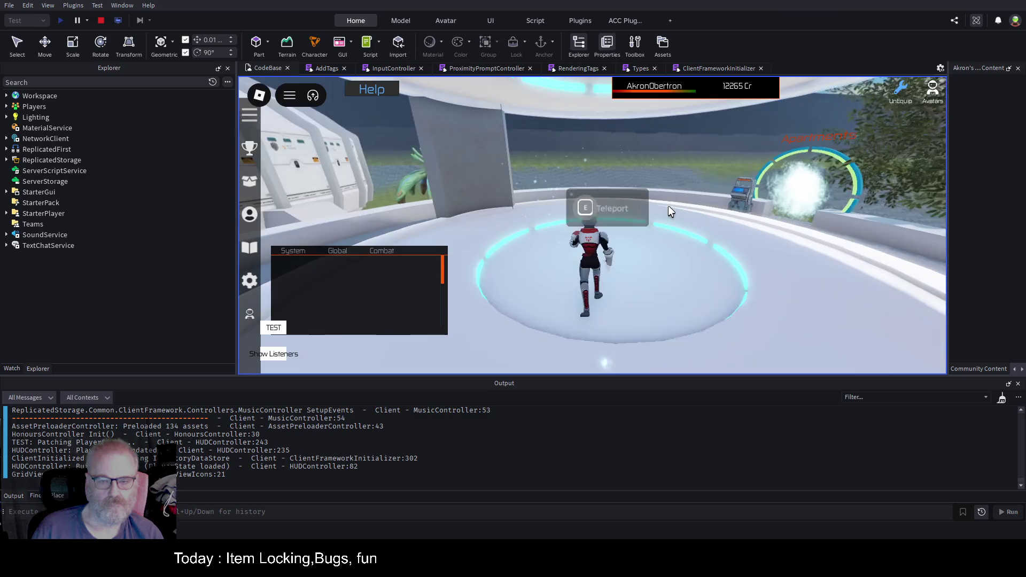
pyautogui.press('e')
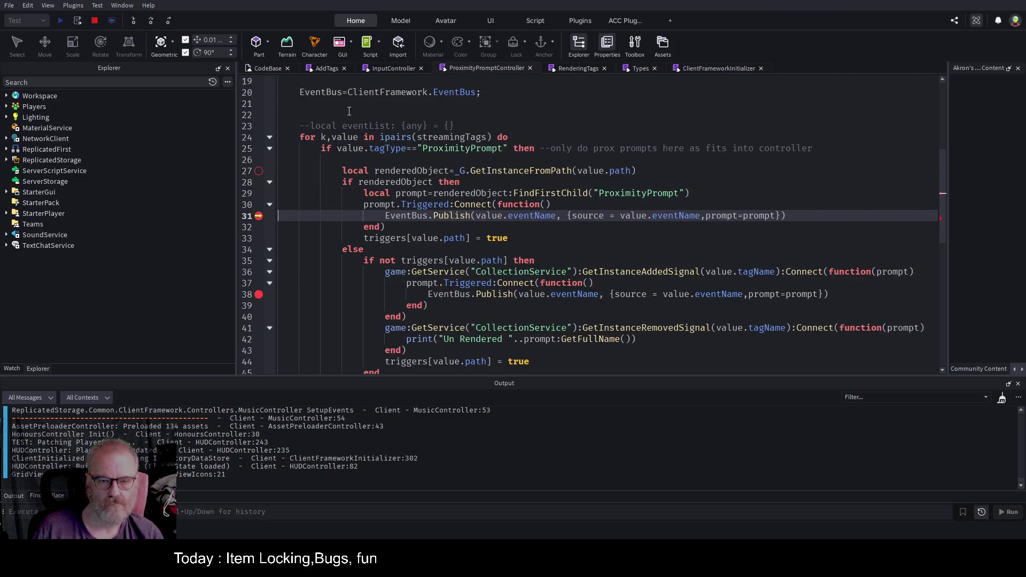
# Step: Inspect the debugger variables at line 31, then resume so the Teleport menu lists the provinces
pyautogui.click(12, 369)
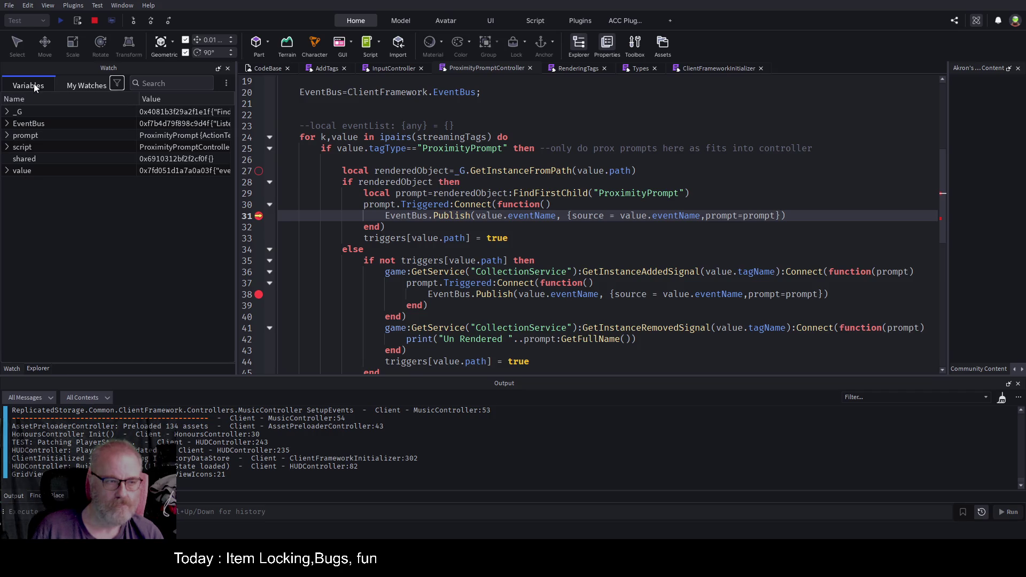
pyautogui.scroll(3, 410, 182)
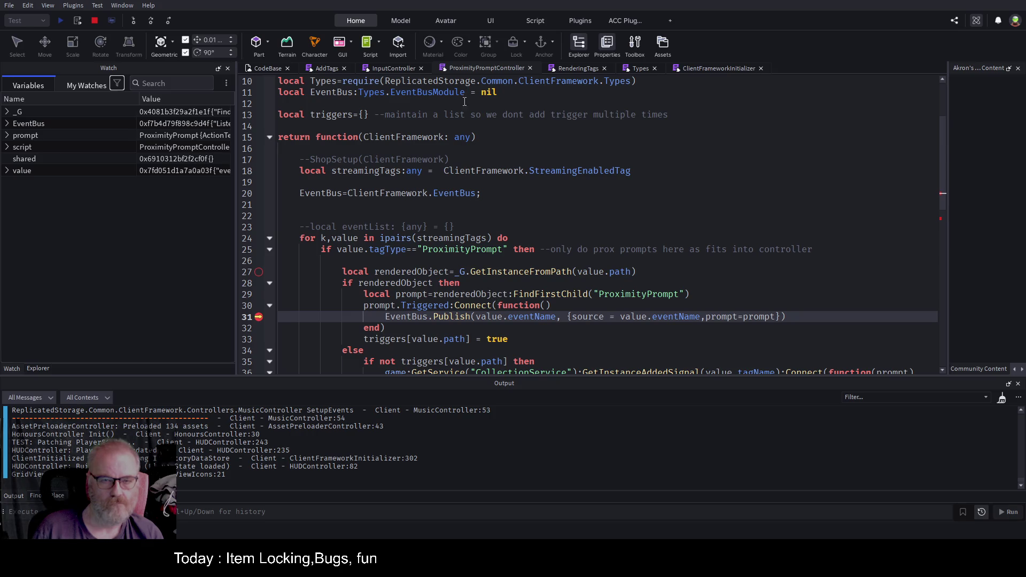
pyautogui.press('F5')
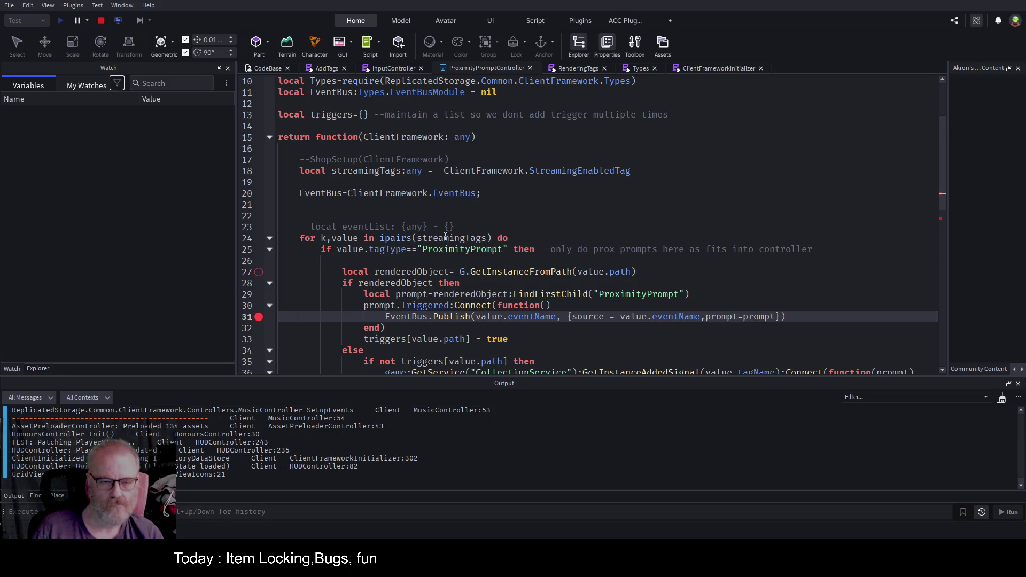
pyautogui.scroll(-3, 445, 236)
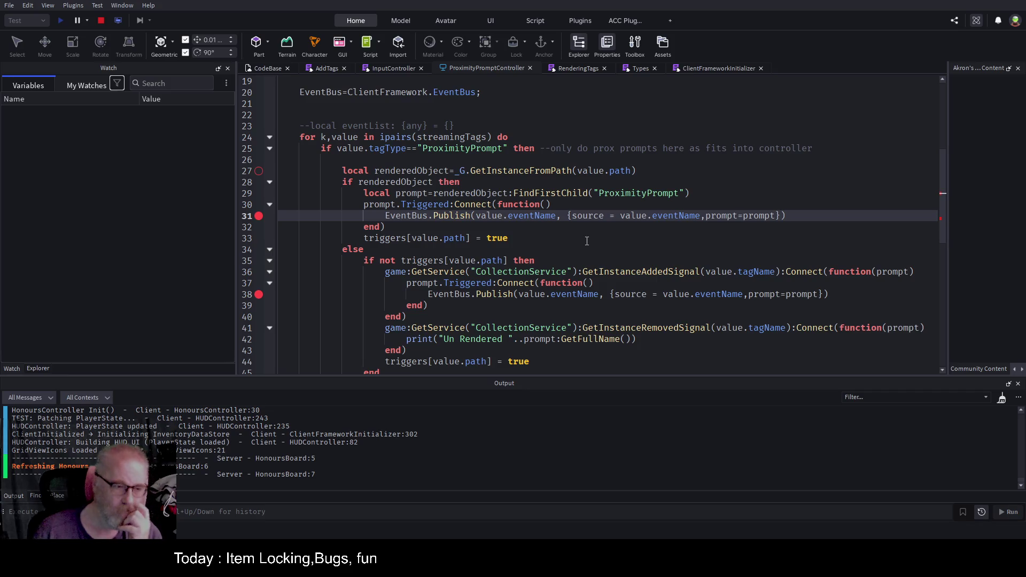
pyautogui.press('F5')
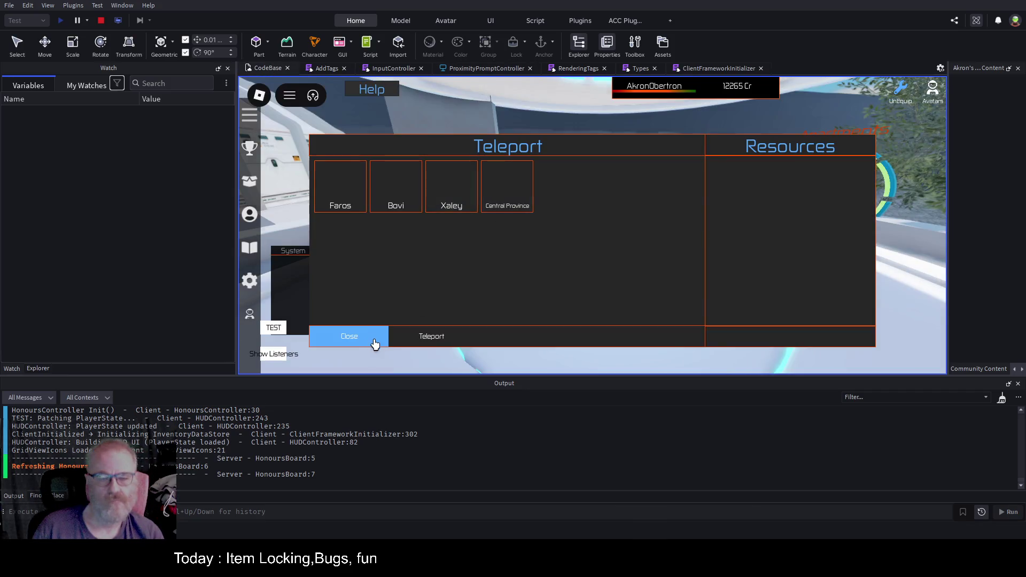
# Step: Close the Teleport panel and fire the Struna Shop prompt, hitting the line-31 breakpoint again
pyautogui.click(373, 343)
pyautogui.press('a')
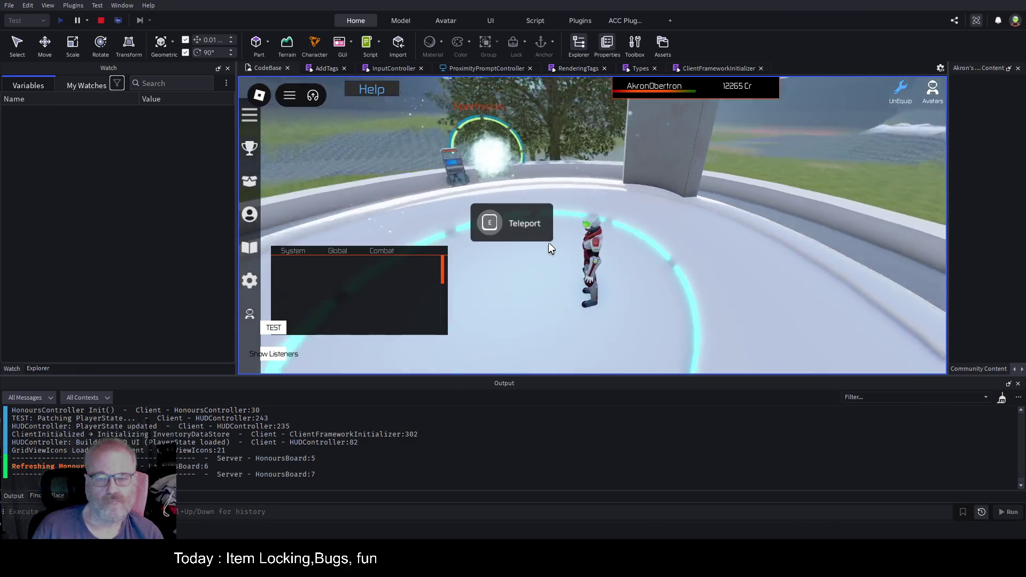
pyautogui.press('w')
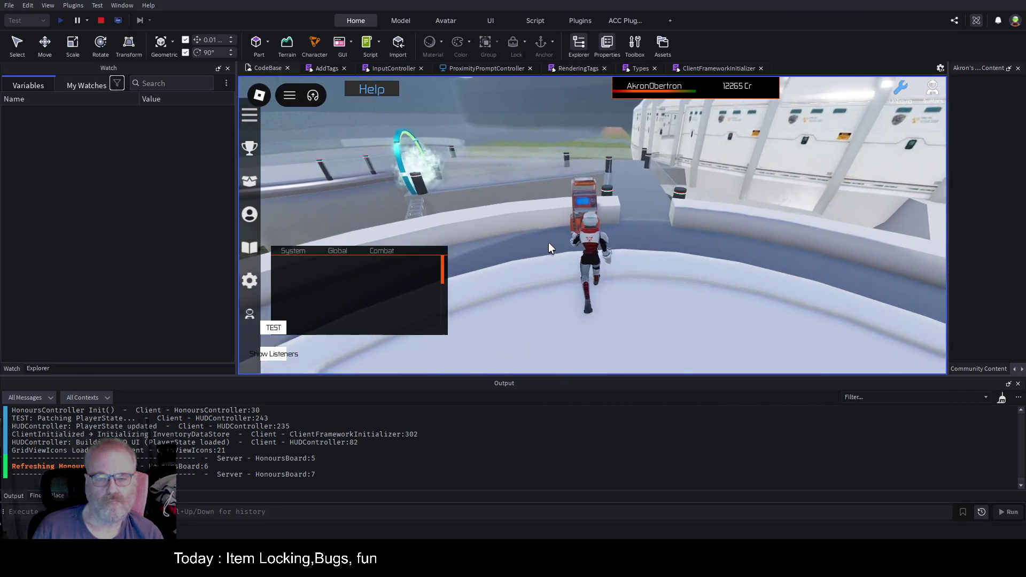
pyautogui.press('e')
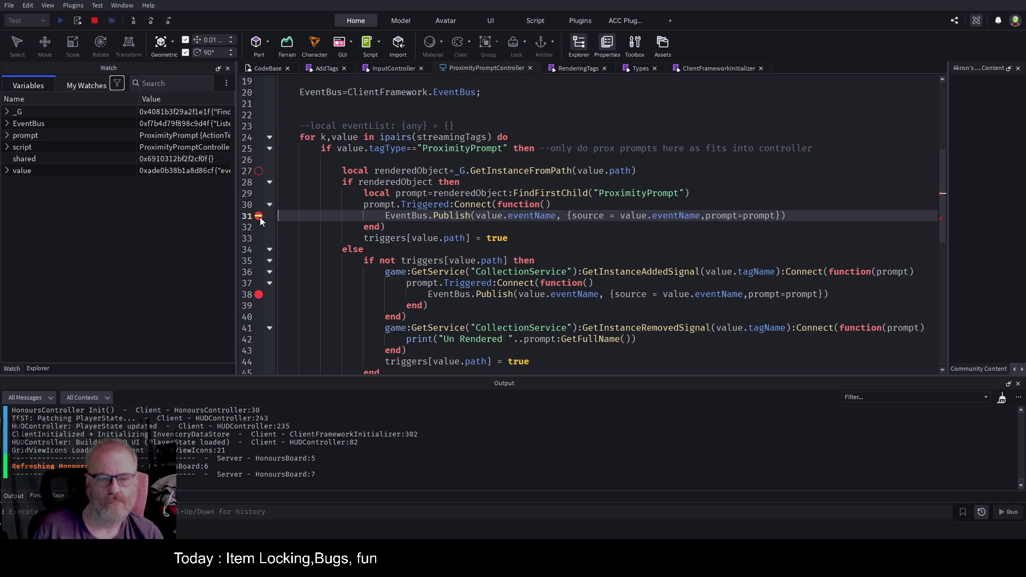
# Step: Resume the game, close the Struna Shop panel and run off along the walkway
pyautogui.press('F5')
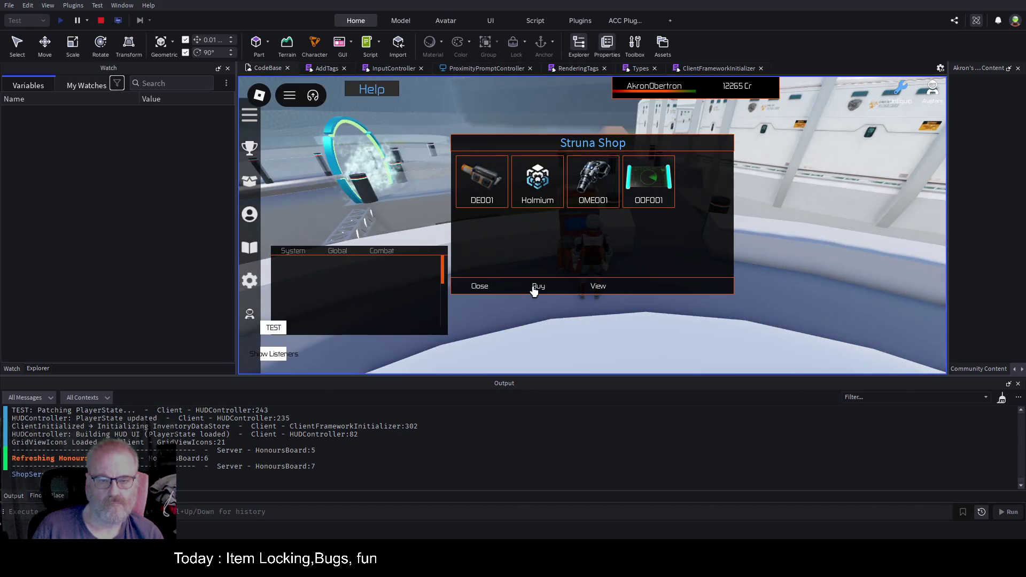
pyautogui.click(483, 288)
pyautogui.press('w')
pyautogui.press('space')
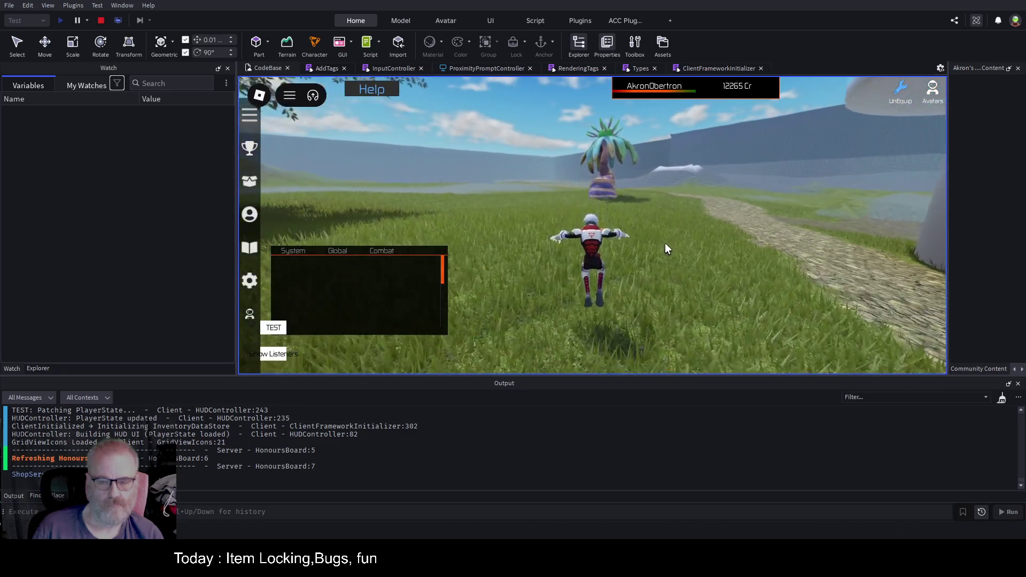
# Step: Board the buggy and drive it along the stone path
pyautogui.press('s')
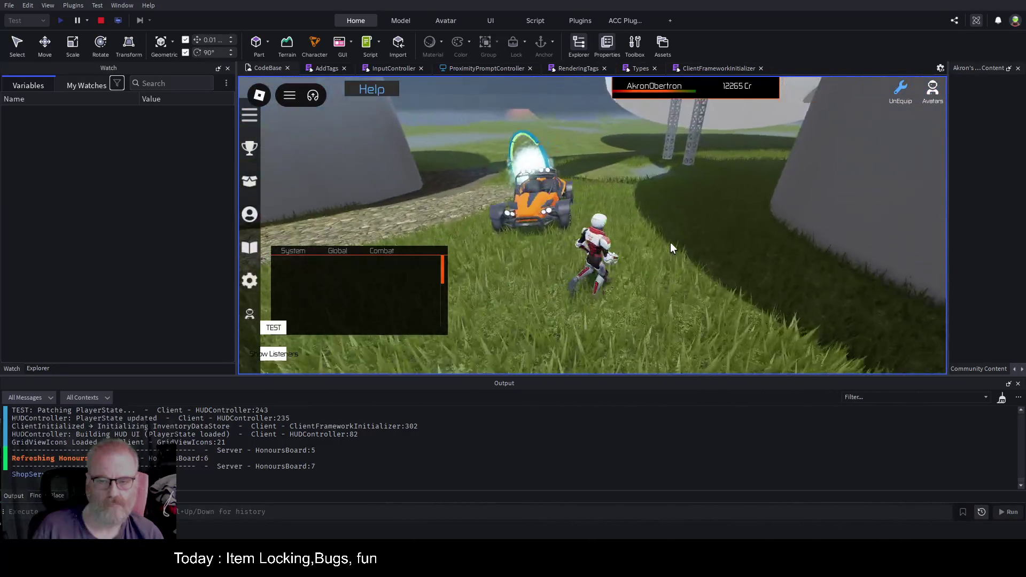
pyautogui.press('s')
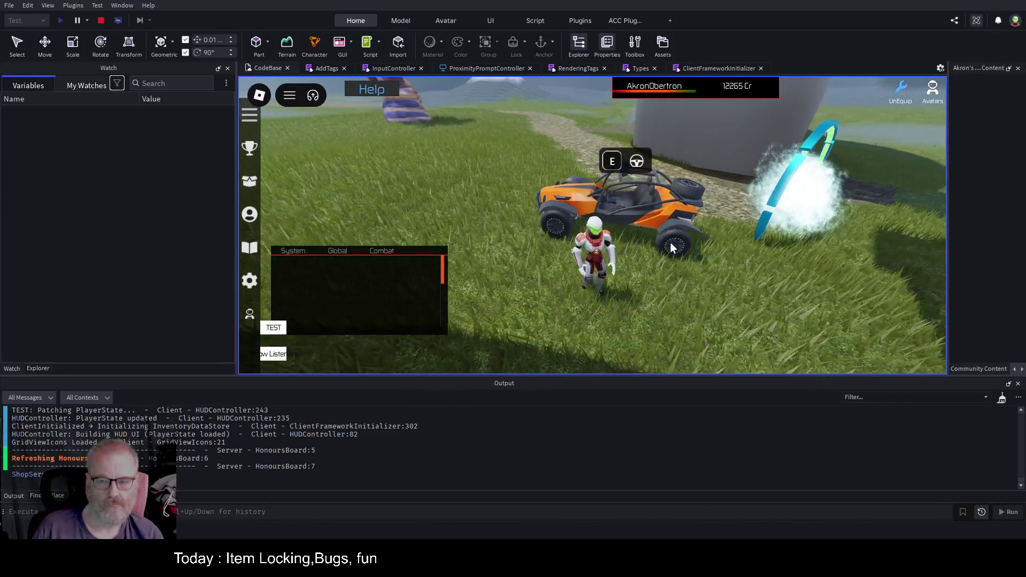
pyautogui.press('e')
pyautogui.press('w')
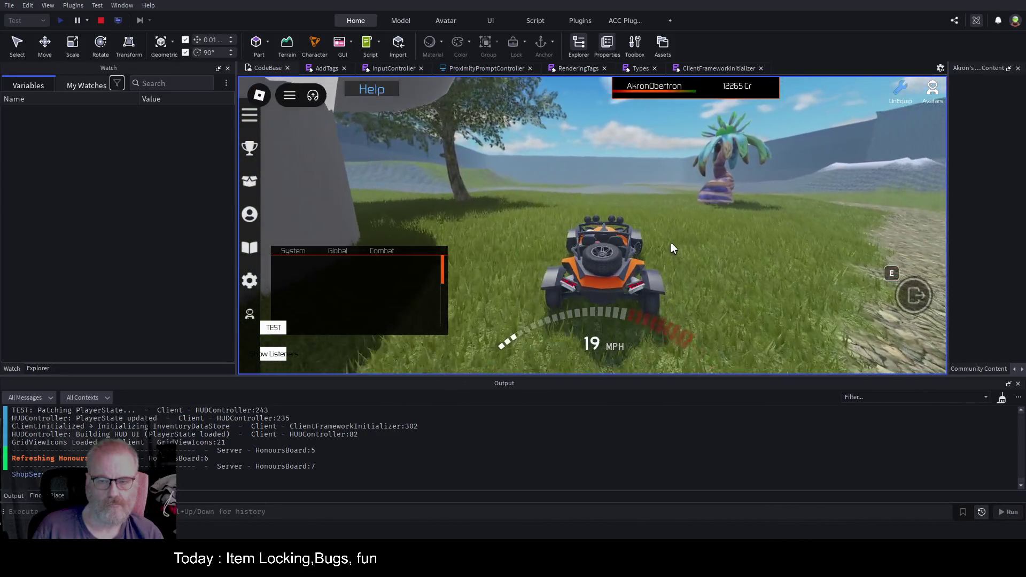
pyautogui.press('d')
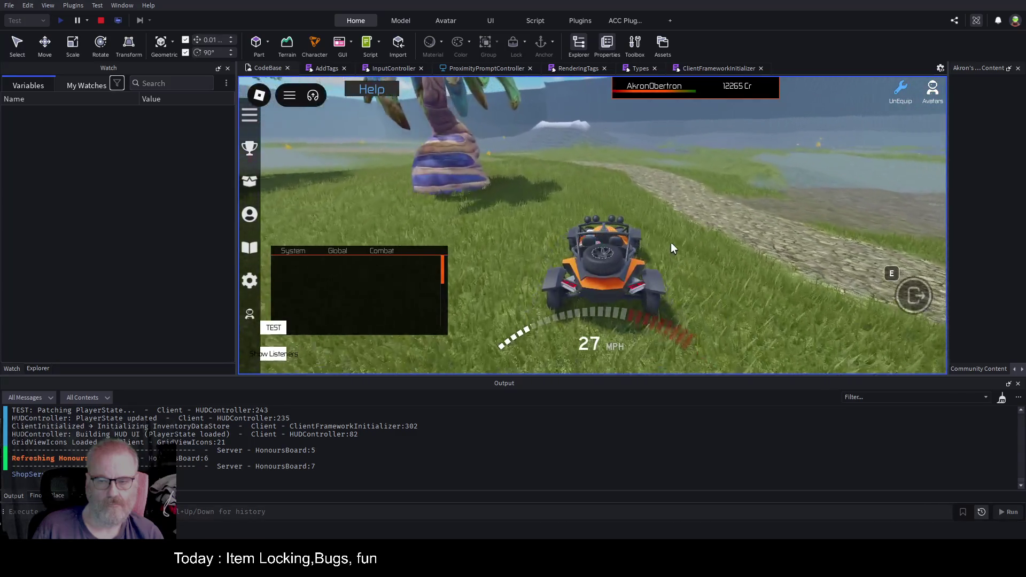
pyautogui.press('a')
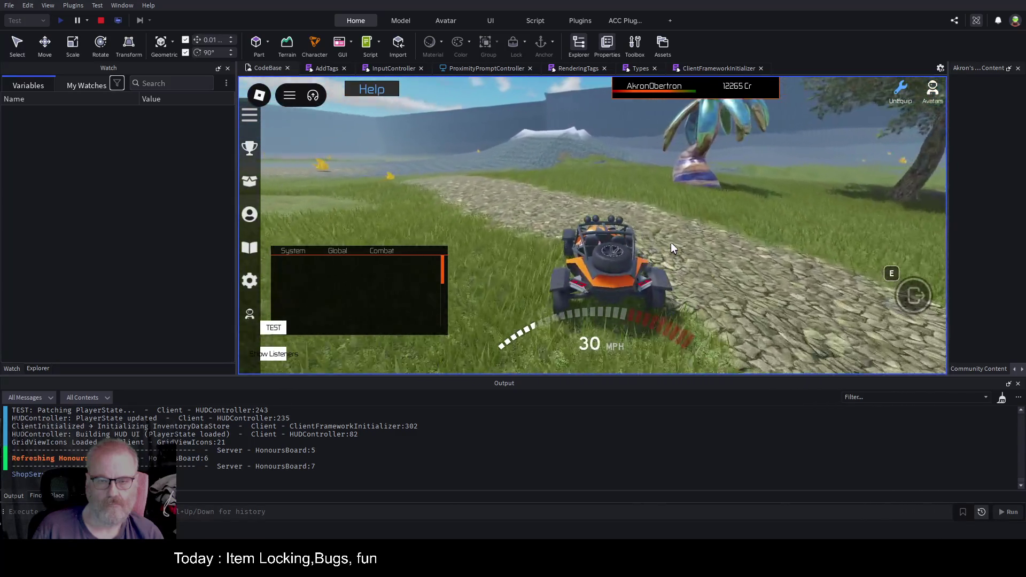
pyautogui.press('d')
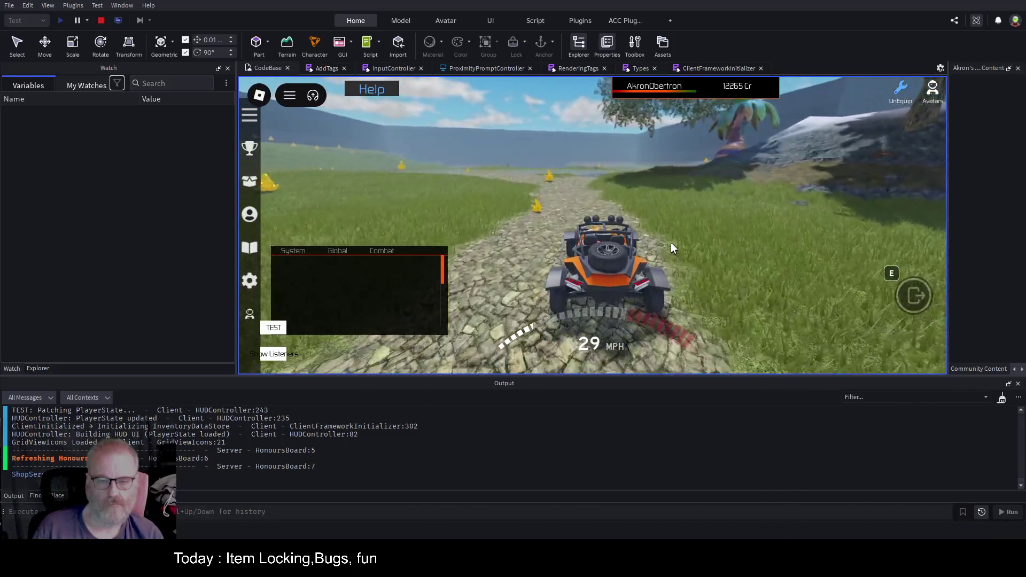
pyautogui.press('a')
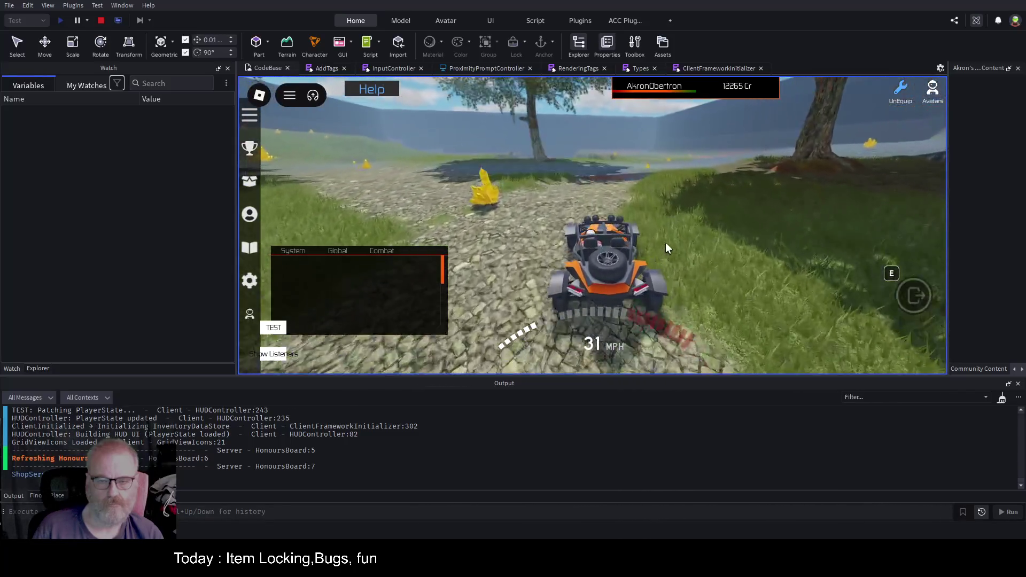
# Step: Steer up the ramp into the saucer hangar, exit, and run to the orange buy machine
pyautogui.press('a')
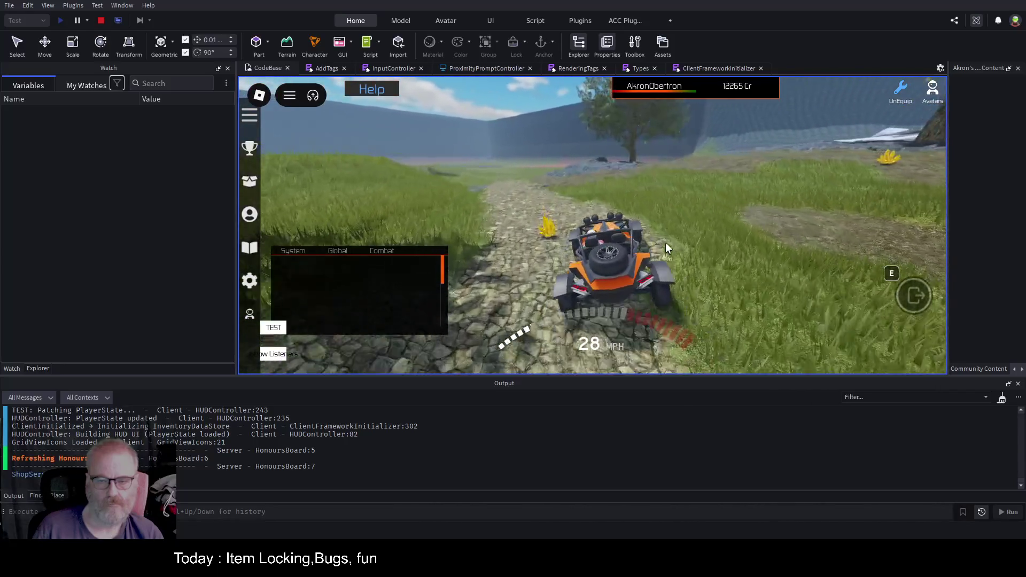
pyautogui.press('a')
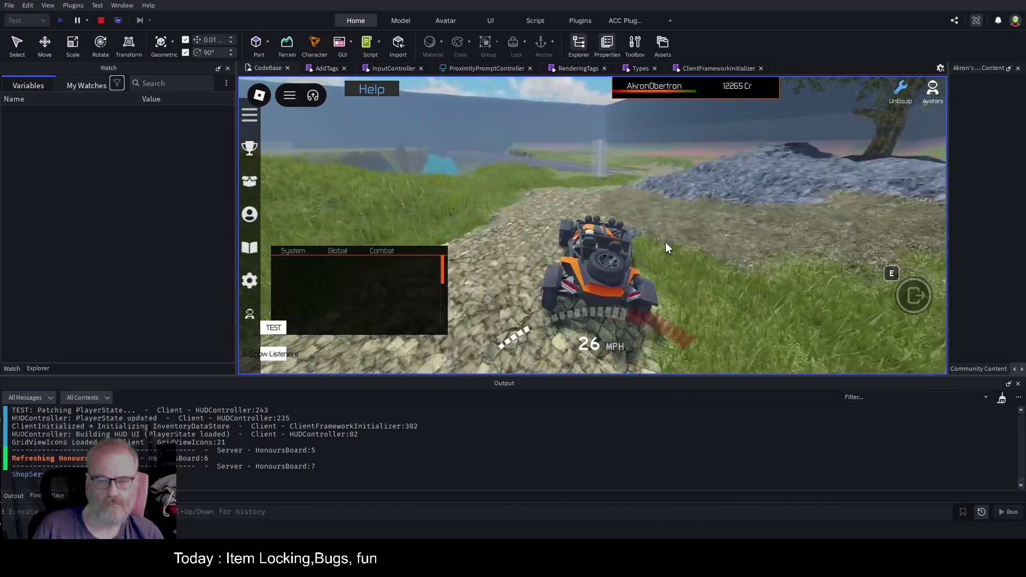
pyautogui.press('a')
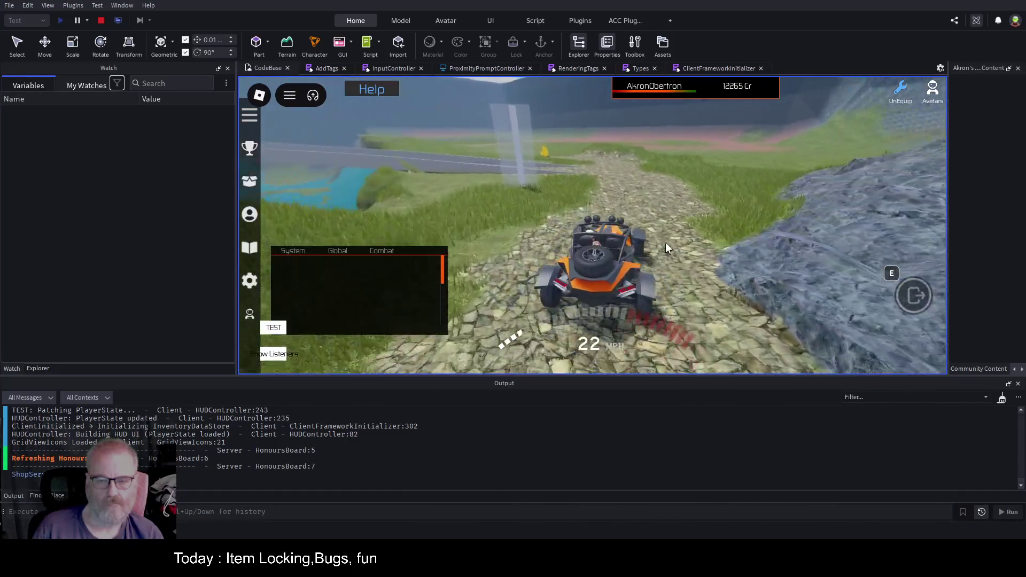
pyautogui.press('a')
pyautogui.press('s')
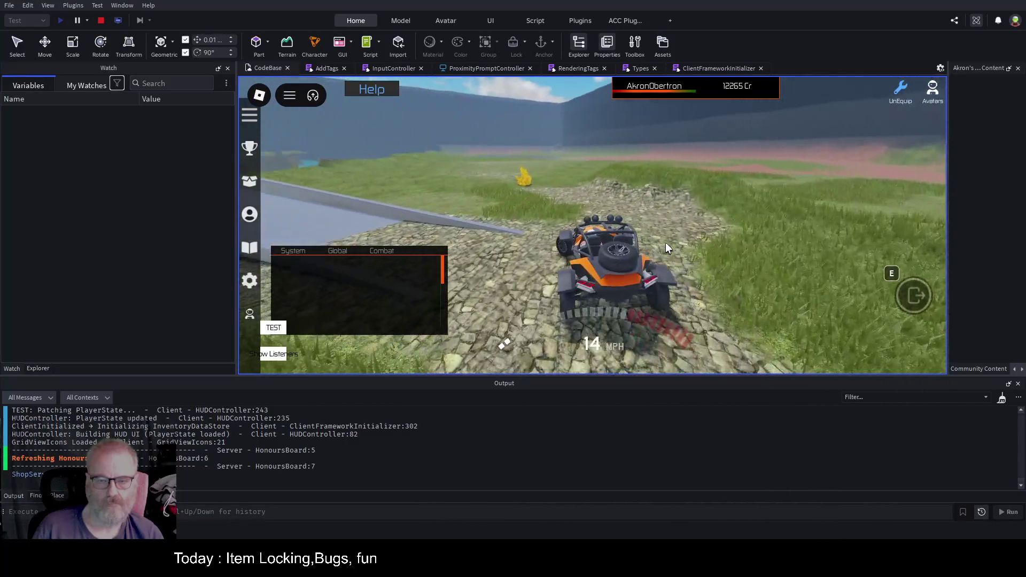
pyautogui.press('a')
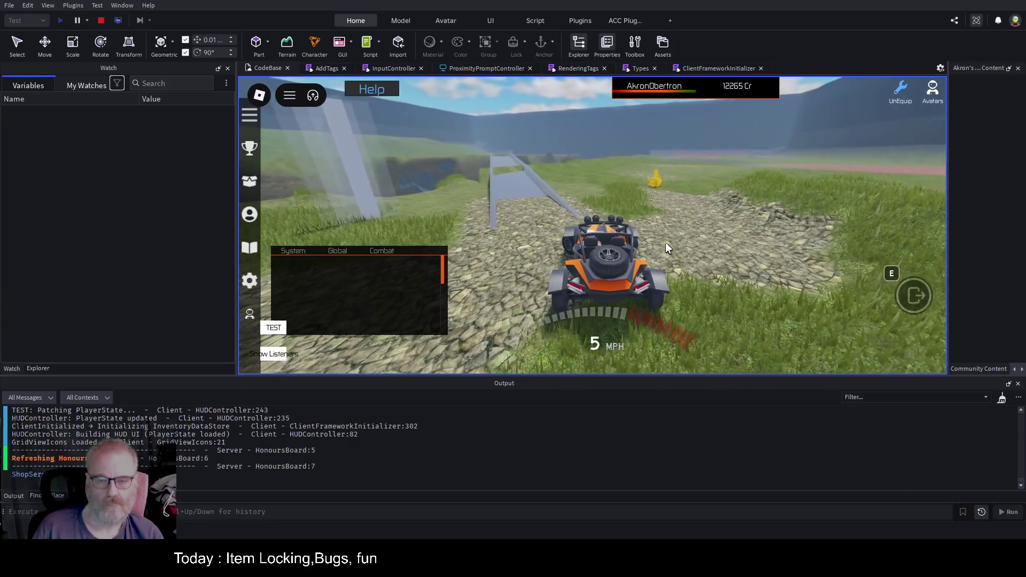
pyautogui.press('w')
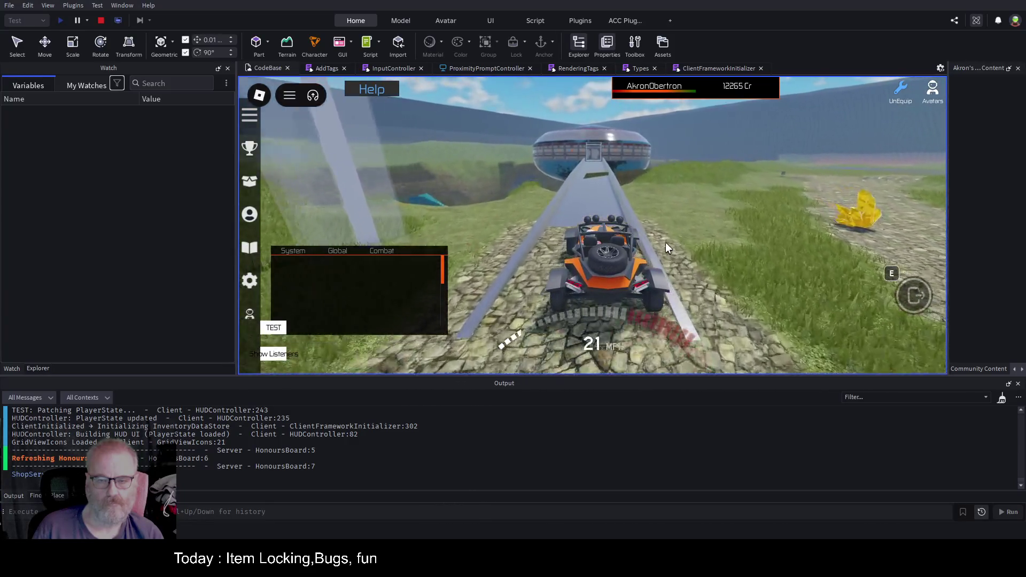
pyautogui.press('w')
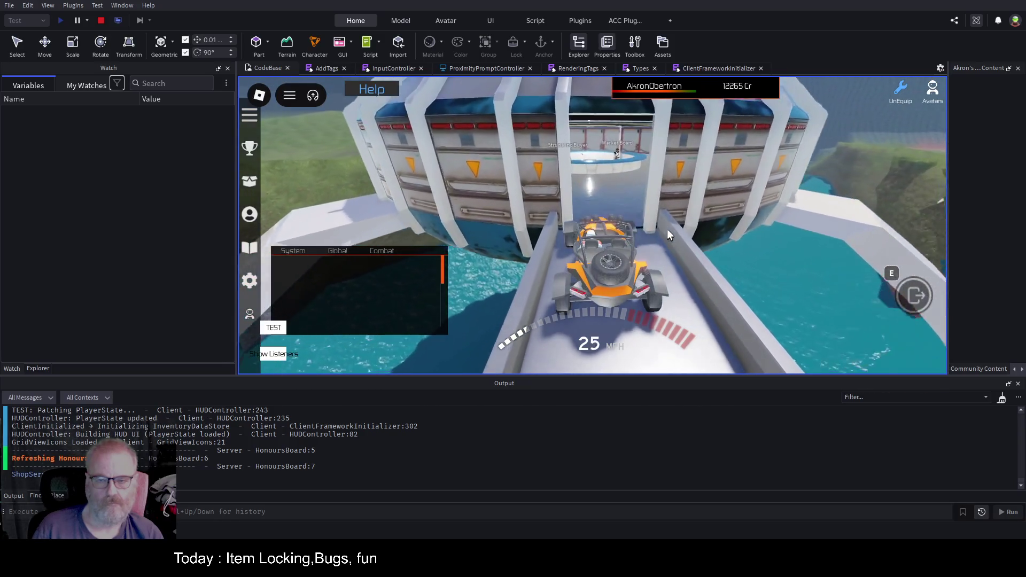
pyautogui.press('e')
pyautogui.press('w')
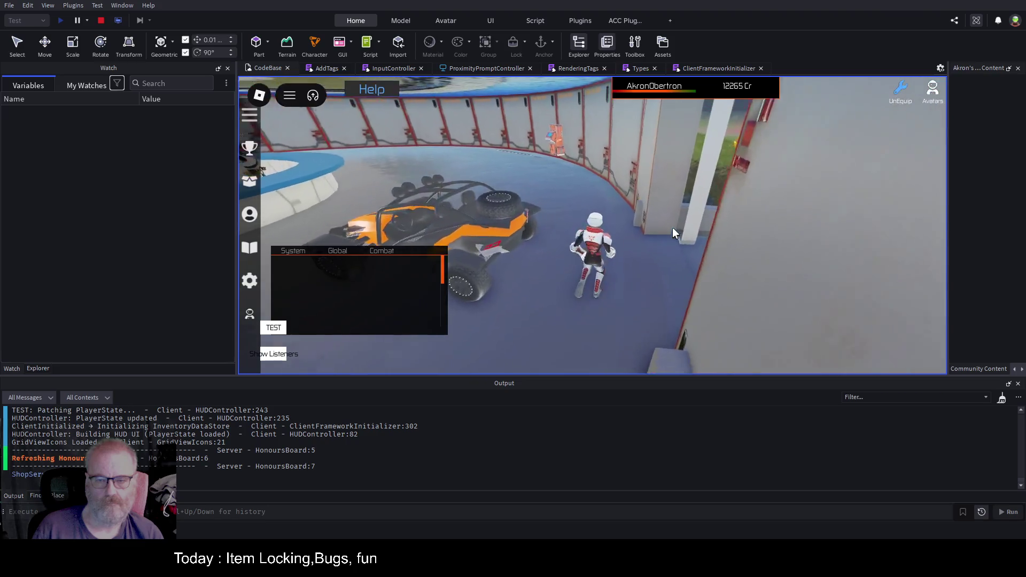
pyautogui.press('d')
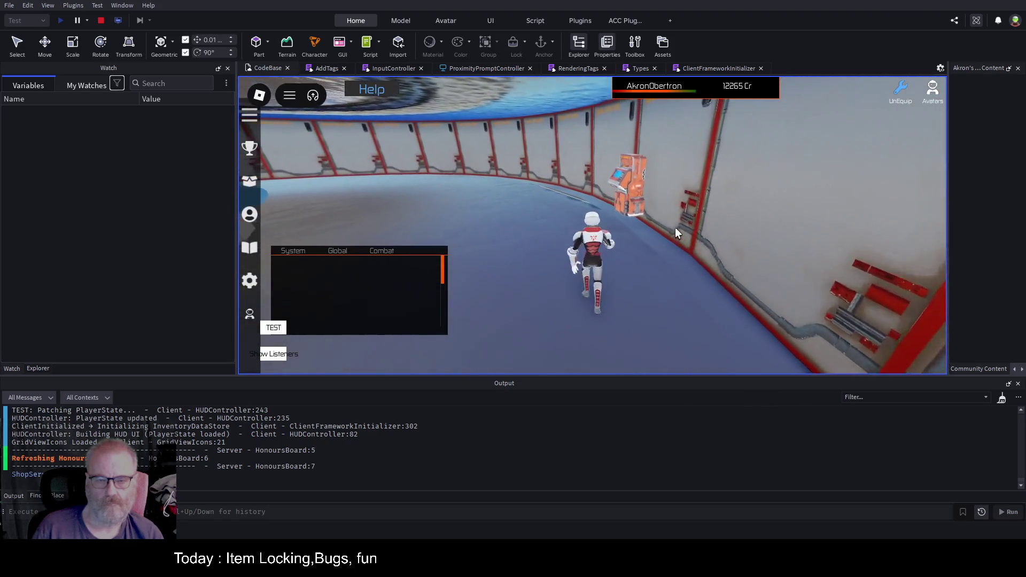
# Step: Clear Output, fire the Struna Inc Buyer prompt, resume past line 38, and close the shop
pyautogui.click(1002, 399)
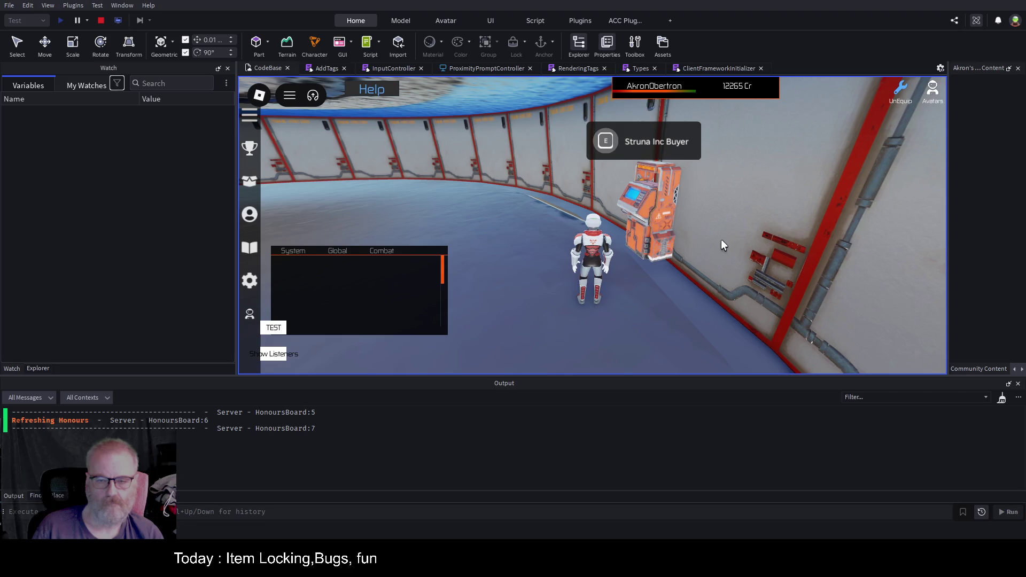
pyautogui.press('e')
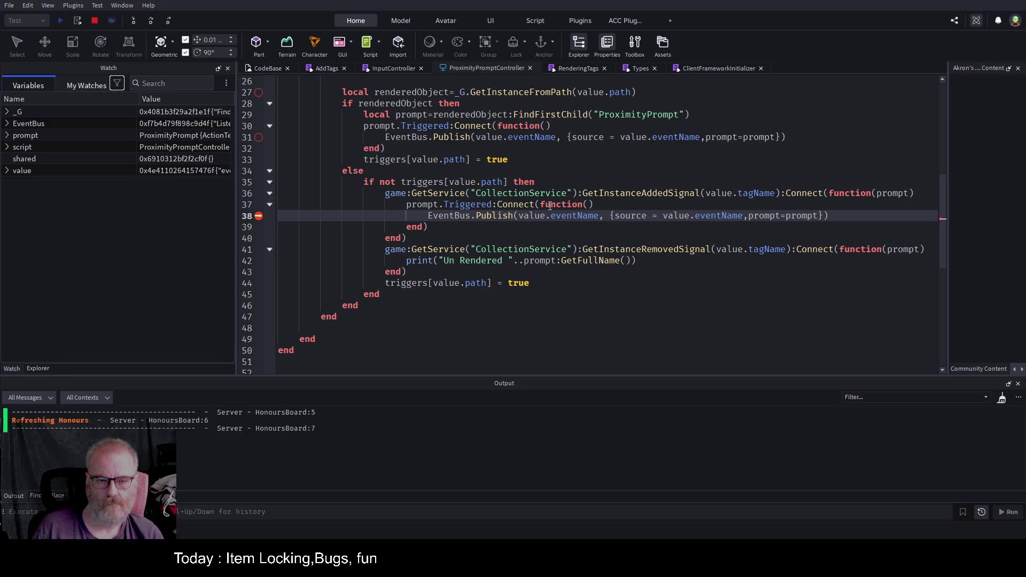
pyautogui.press('F5')
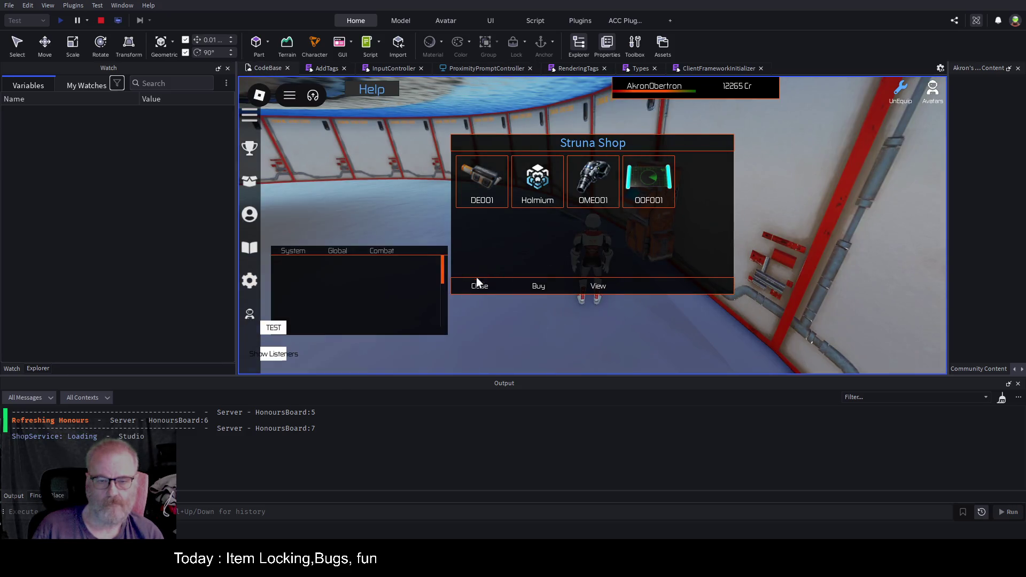
pyautogui.click(477, 284)
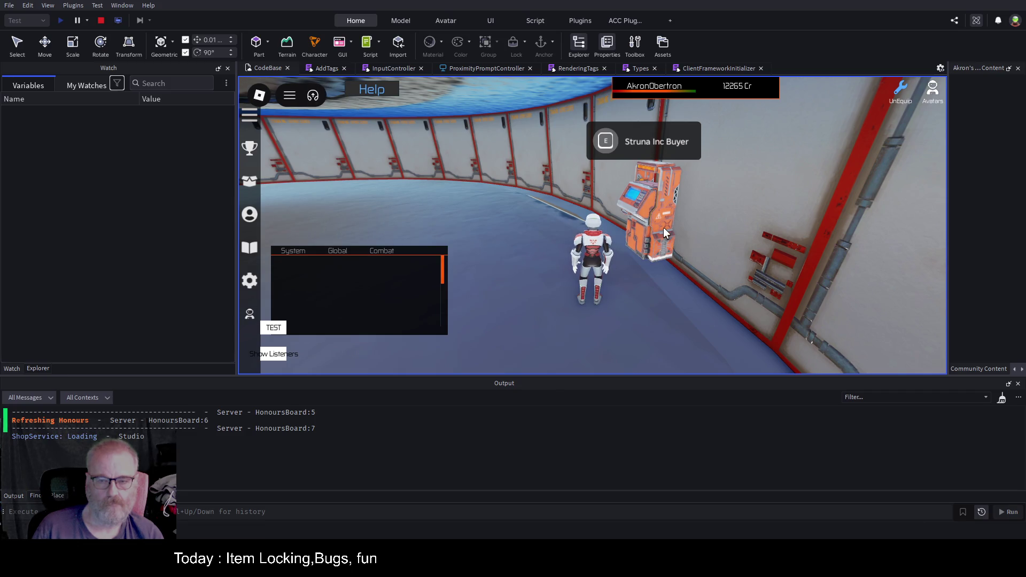
# Step: Pick up the orange buggy, hop out, and climb back onto it to reach the seat
pyautogui.press('d')
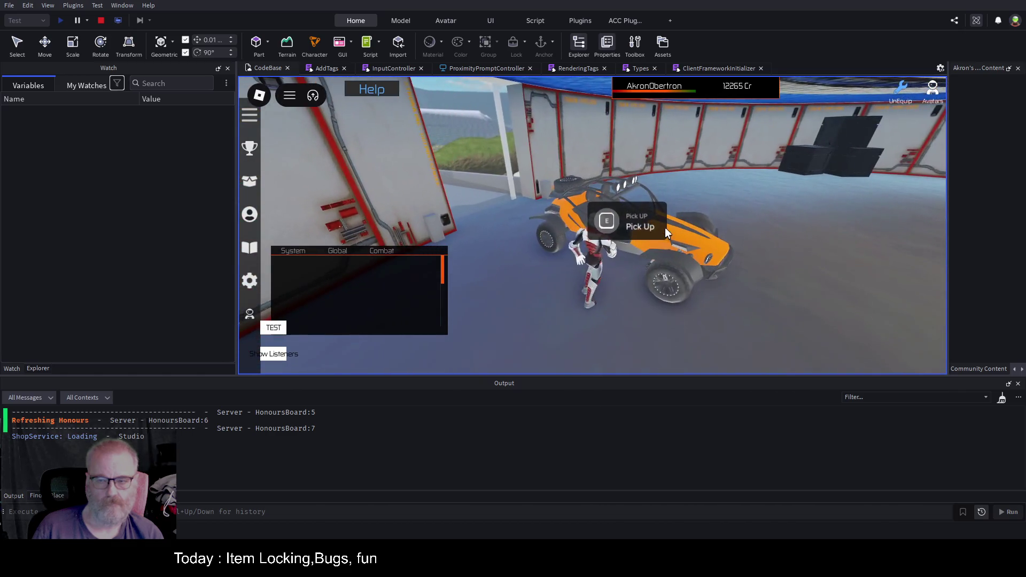
pyautogui.press('e')
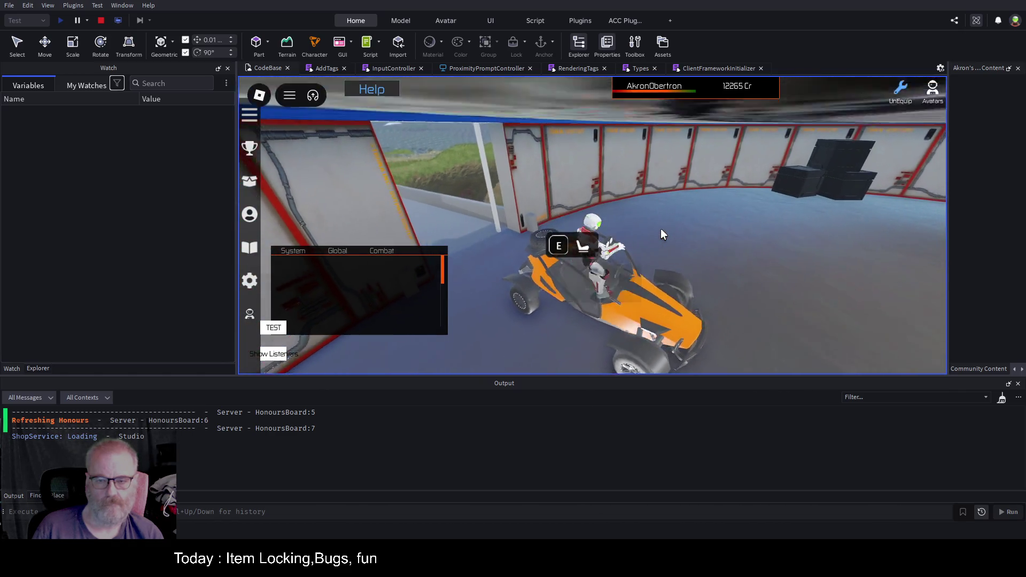
pyautogui.press('space')
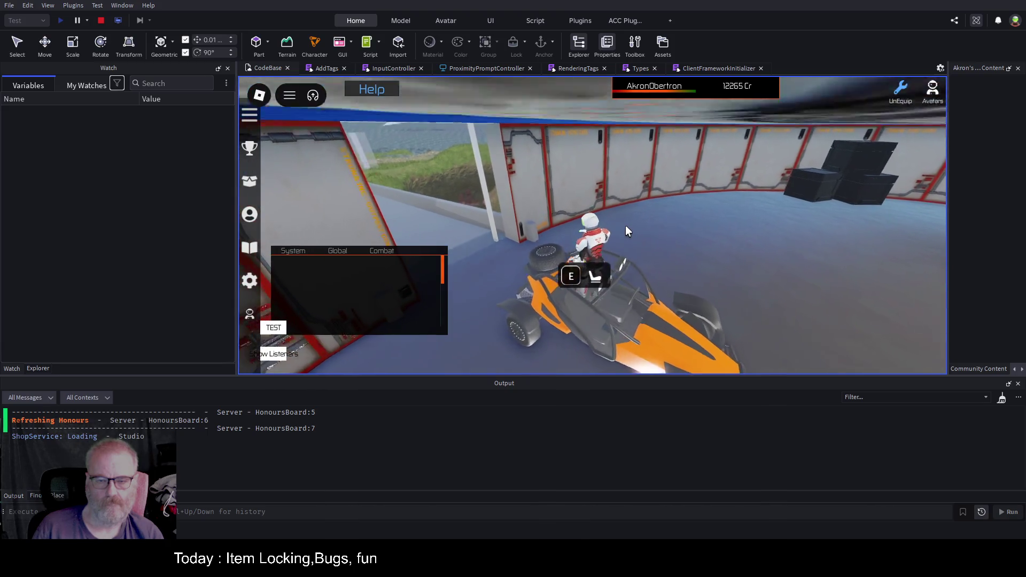
pyautogui.press('space')
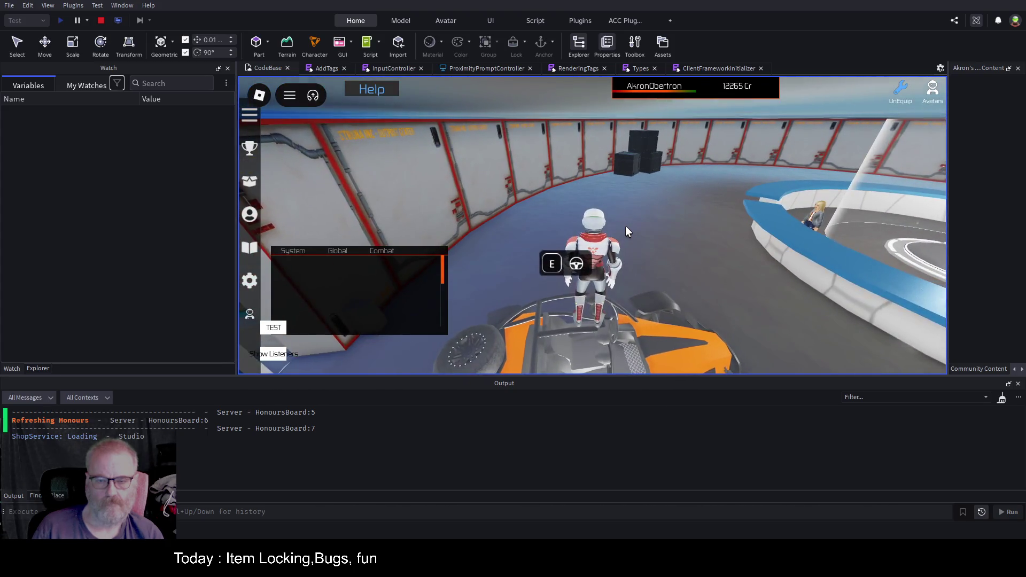
# Step: Sit in the buggy and drive it out of the hangar onto the outdoor track
pyautogui.press('e')
pyautogui.press('w')
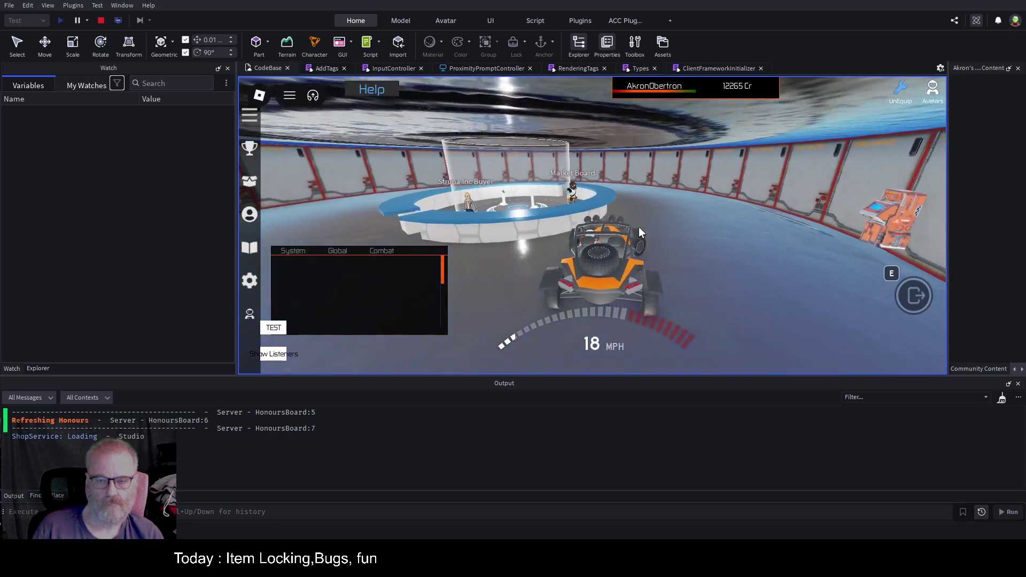
pyautogui.press('d')
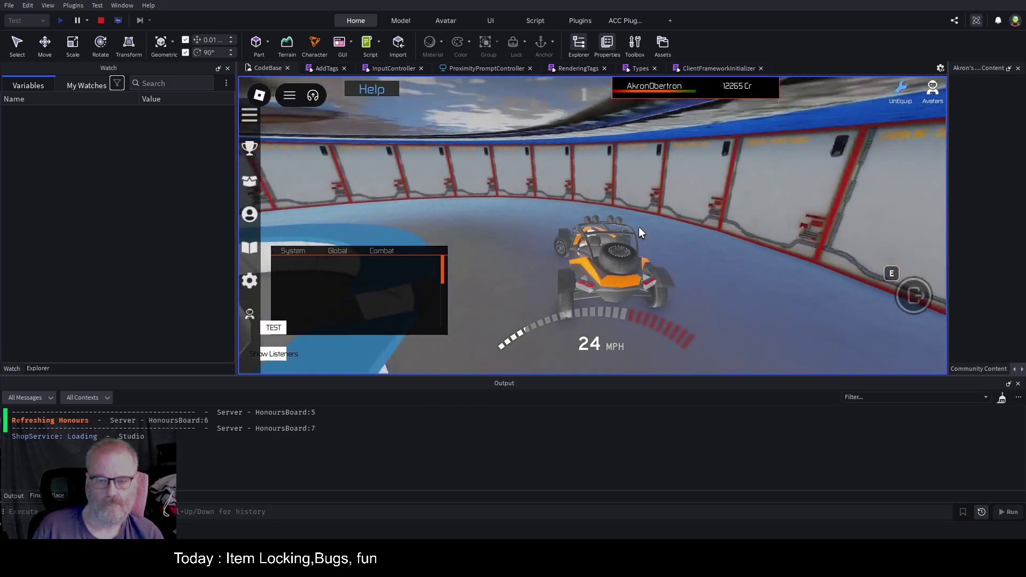
pyautogui.press('a')
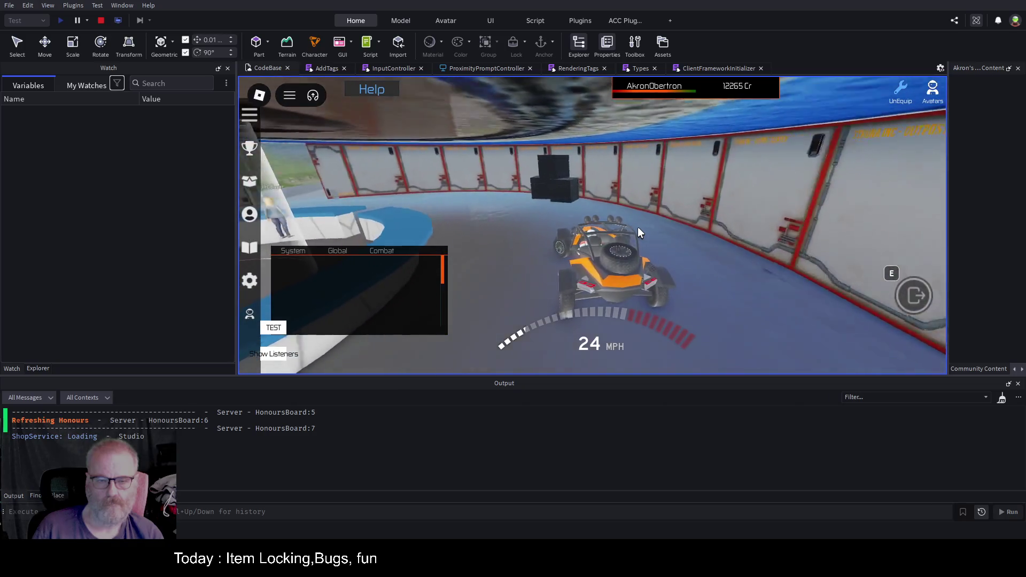
pyautogui.press('s')
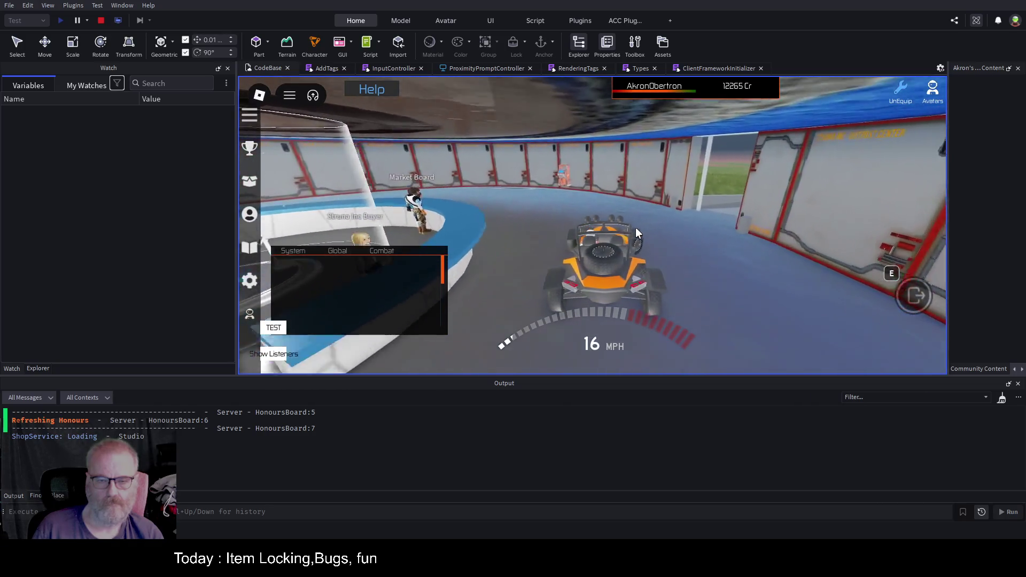
pyautogui.press('d')
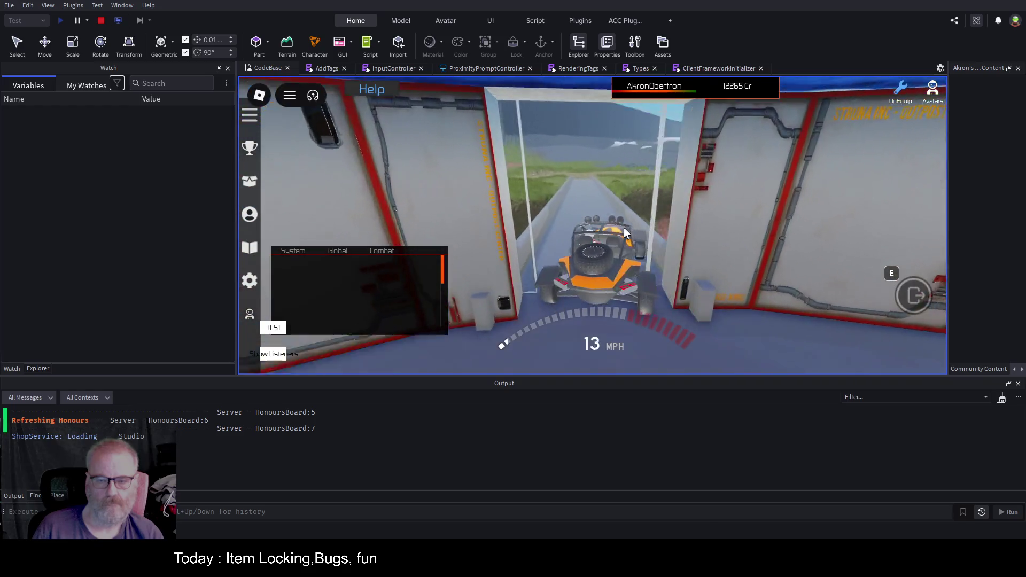
pyautogui.press('w')
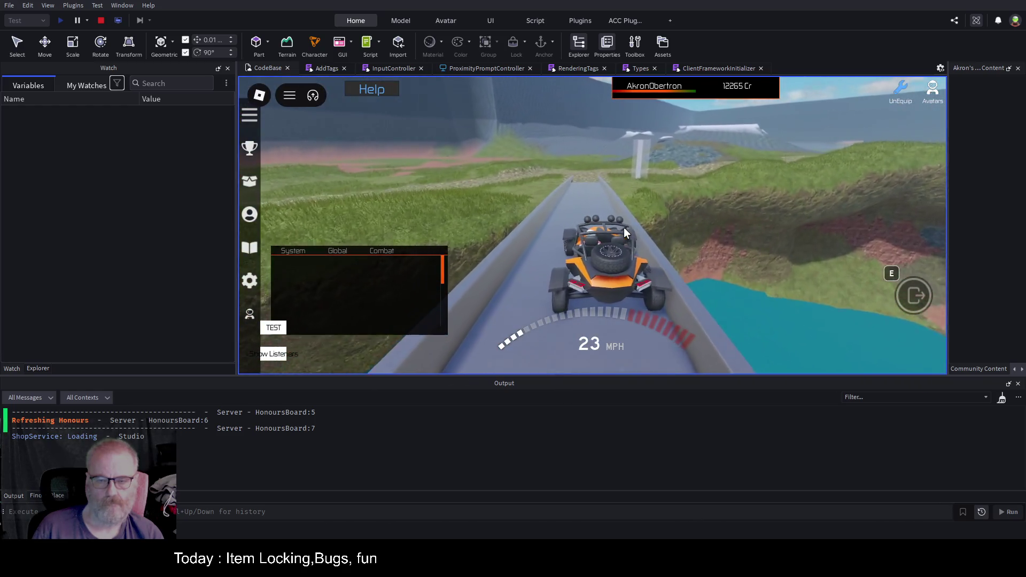
# Step: Drive along the track and back up the ramp, then run to the buy machine
pyautogui.press('w')
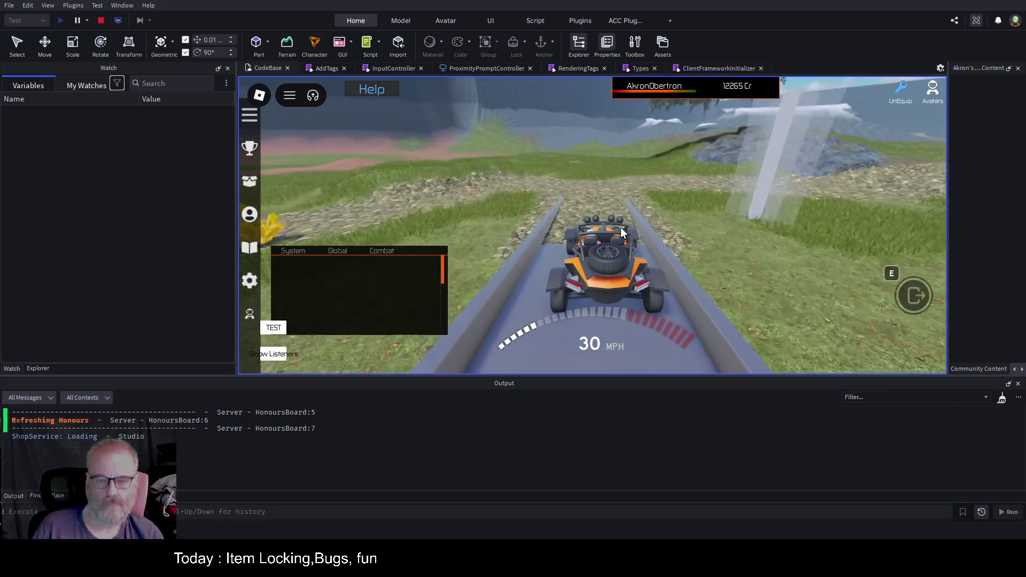
pyautogui.press('a')
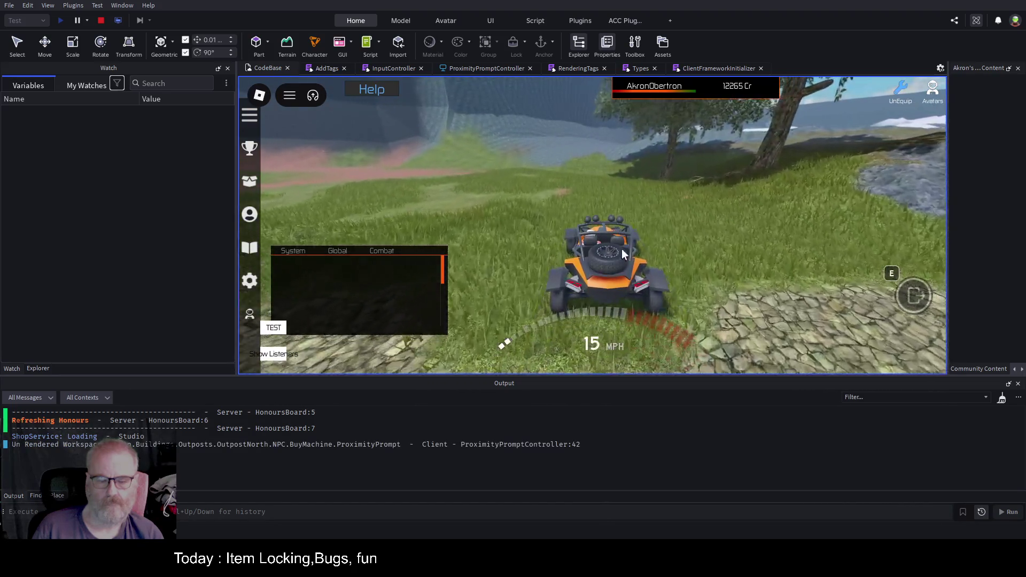
pyautogui.press('s')
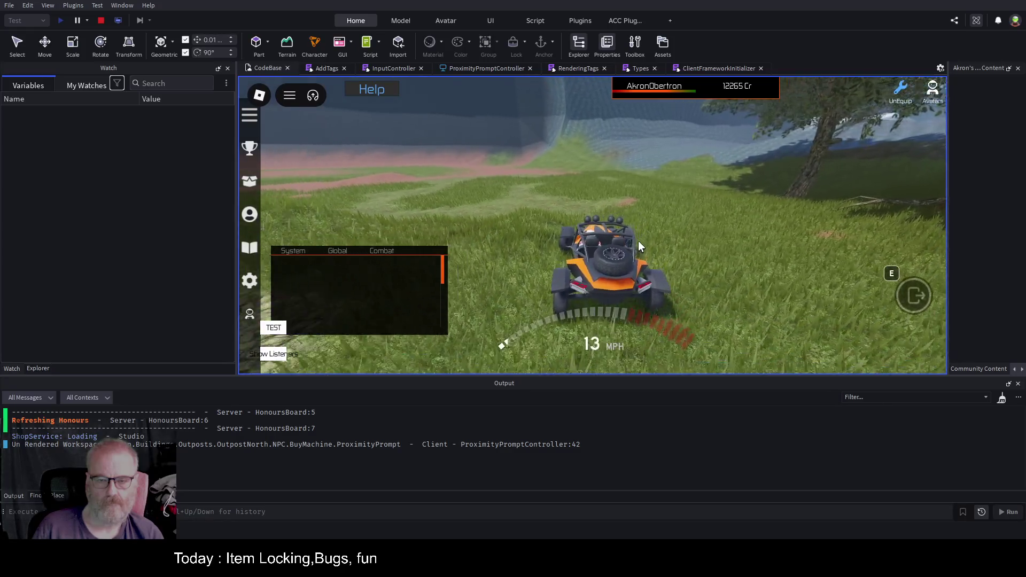
pyautogui.press('d')
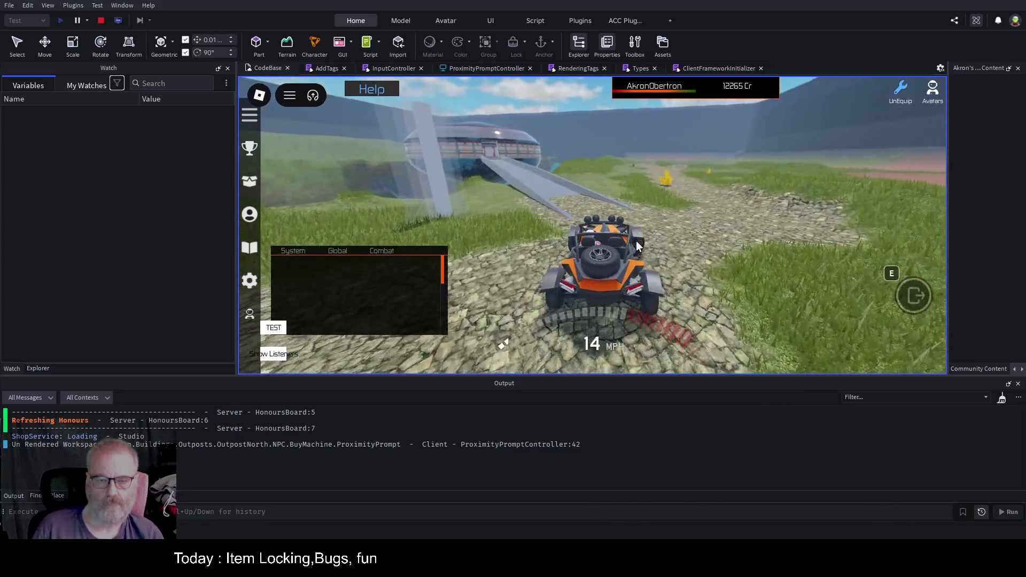
pyautogui.press('a')
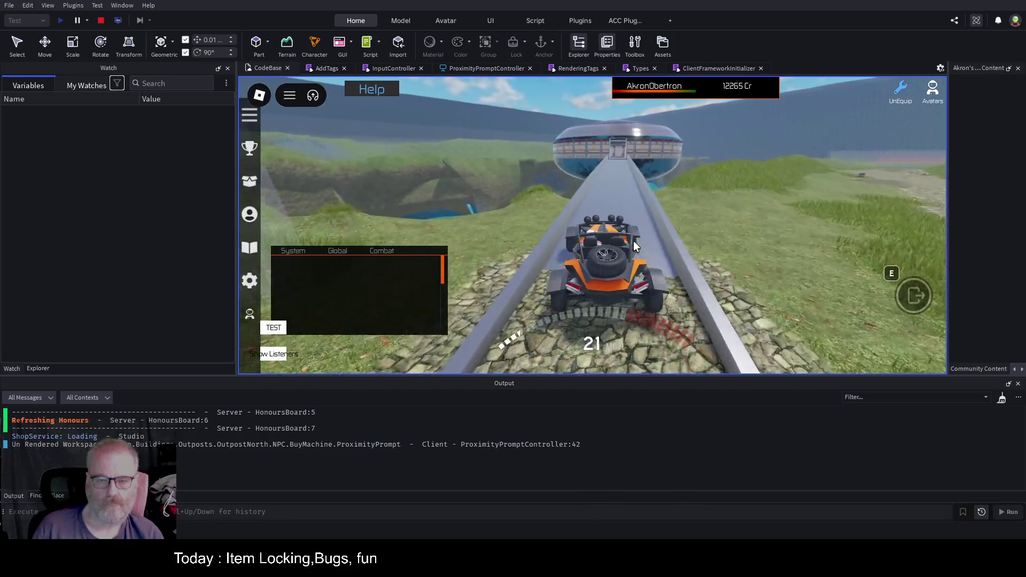
pyautogui.press('w')
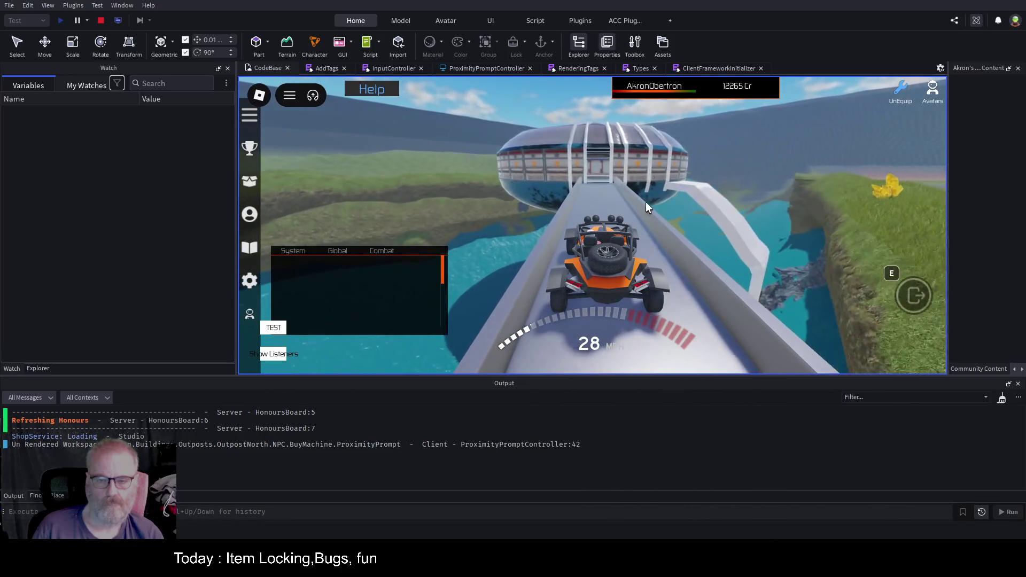
pyautogui.press('w')
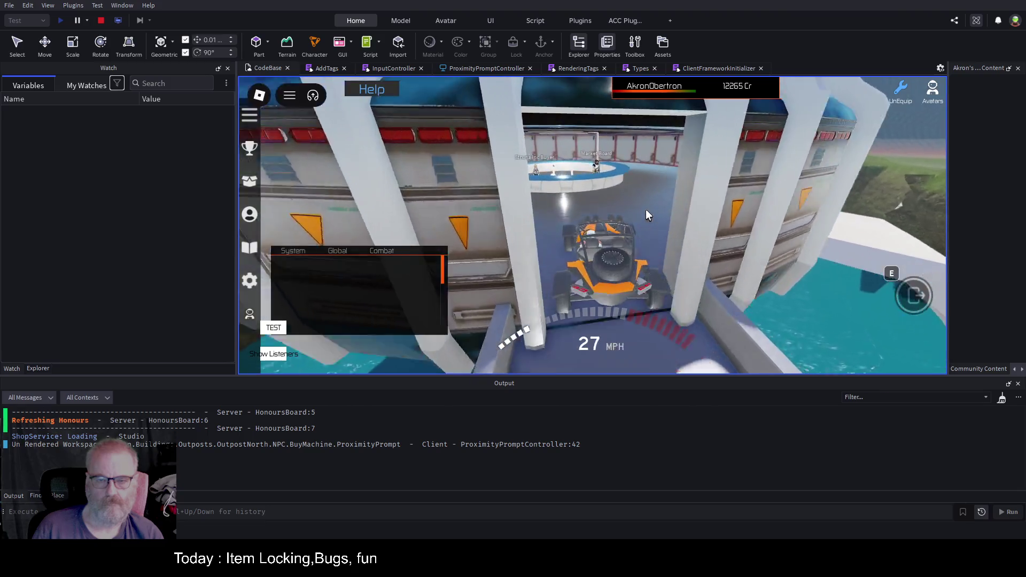
pyautogui.press('e')
pyautogui.press('w')
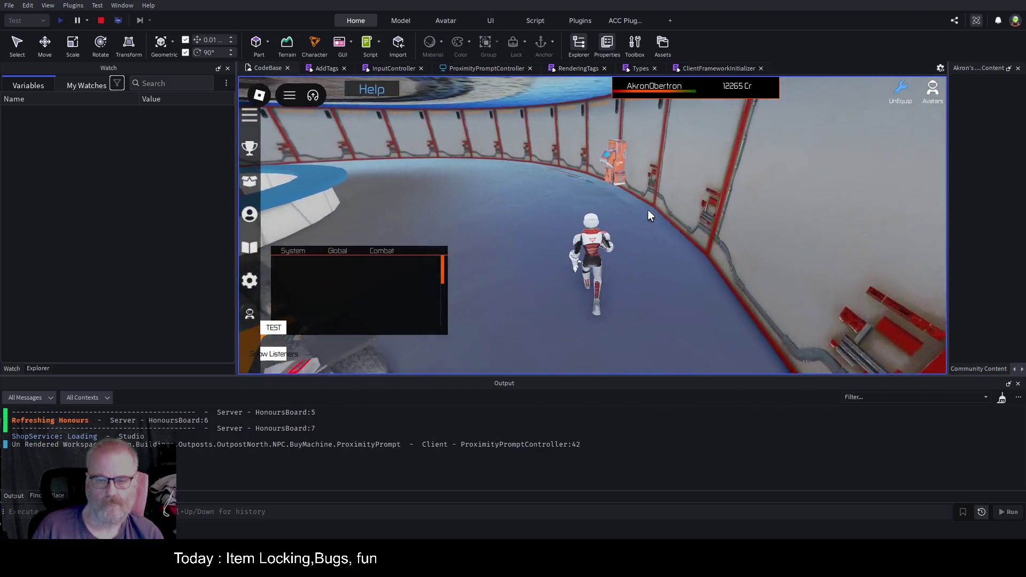
pyautogui.press('w')
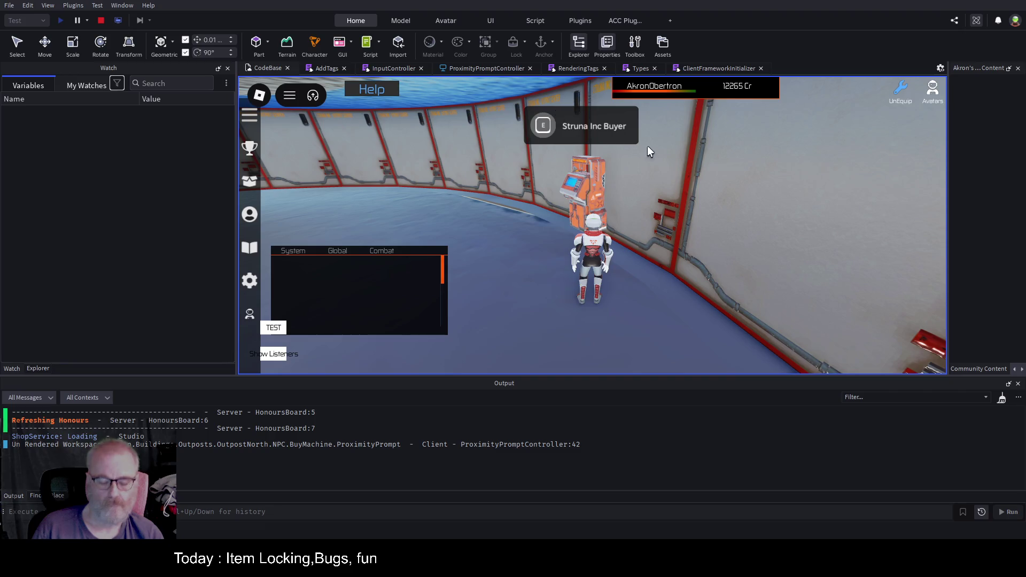
# Step: Fire the Struna Inc Buyer prompt to pause at the line-38 breakpoint
pyautogui.click(552, 125)
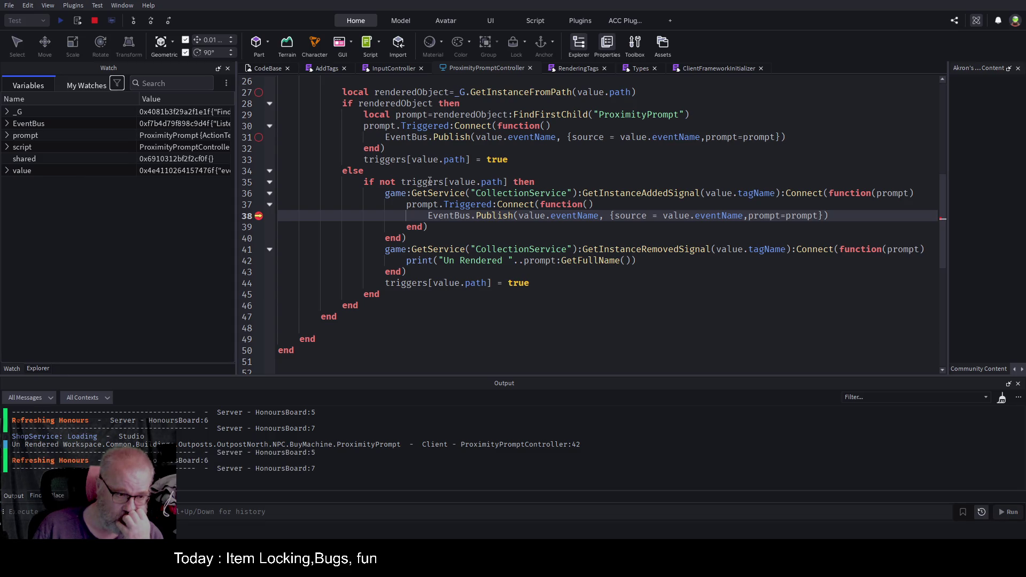
# Step: Stop the playtest and add a print(triggers) line above the publish call
pyautogui.hotkey('shift', 'F5')
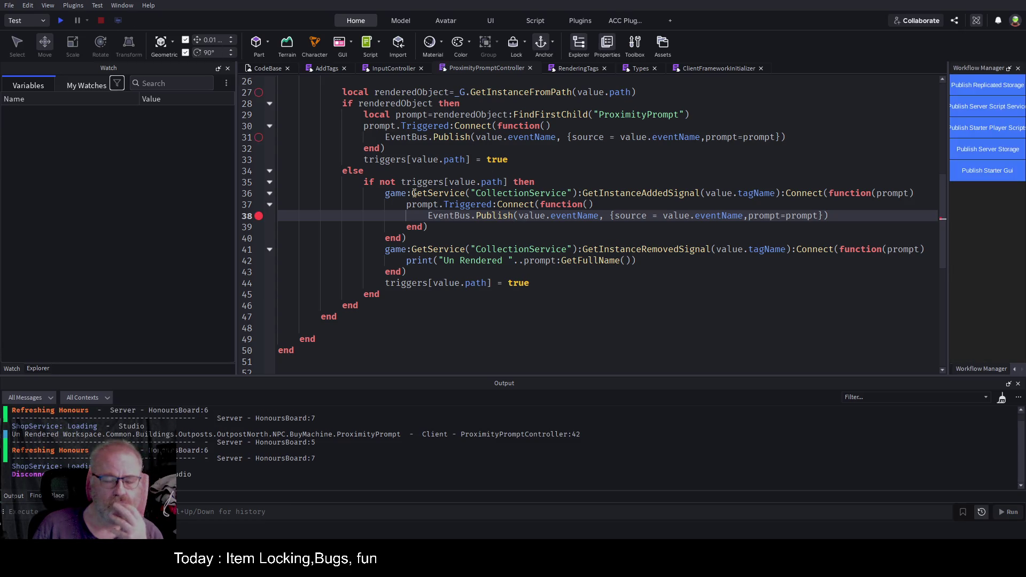
pyautogui.scroll(3, 424, 172)
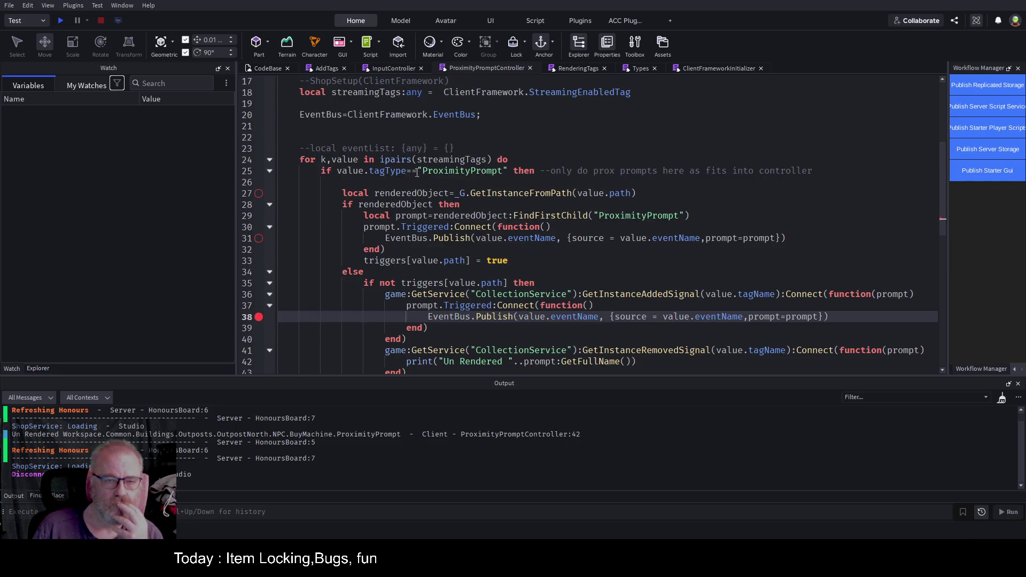
pyautogui.scroll(5, 368, 176)
pyautogui.scroll(-7, 412, 165)
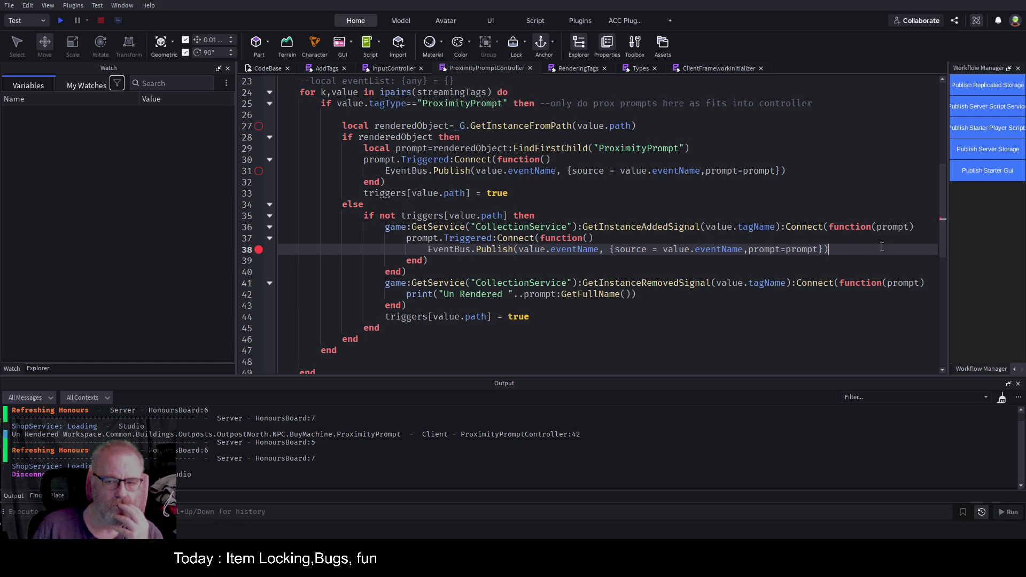
pyautogui.press('Home')
pyautogui.press('Return')
pyautogui.press('Up')
pyautogui.write('pri')
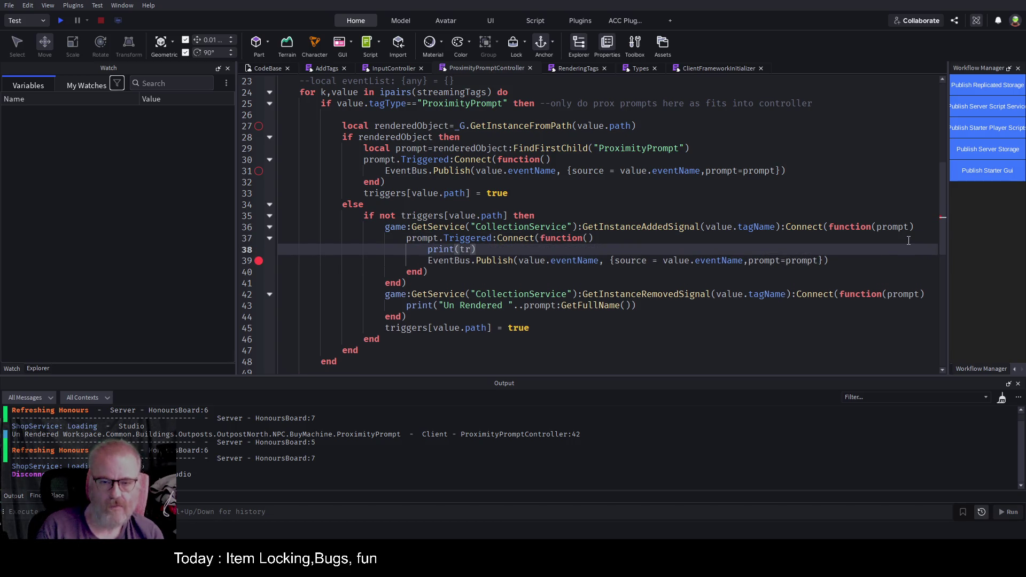
pyautogui.hotkey('shift', 'Home')
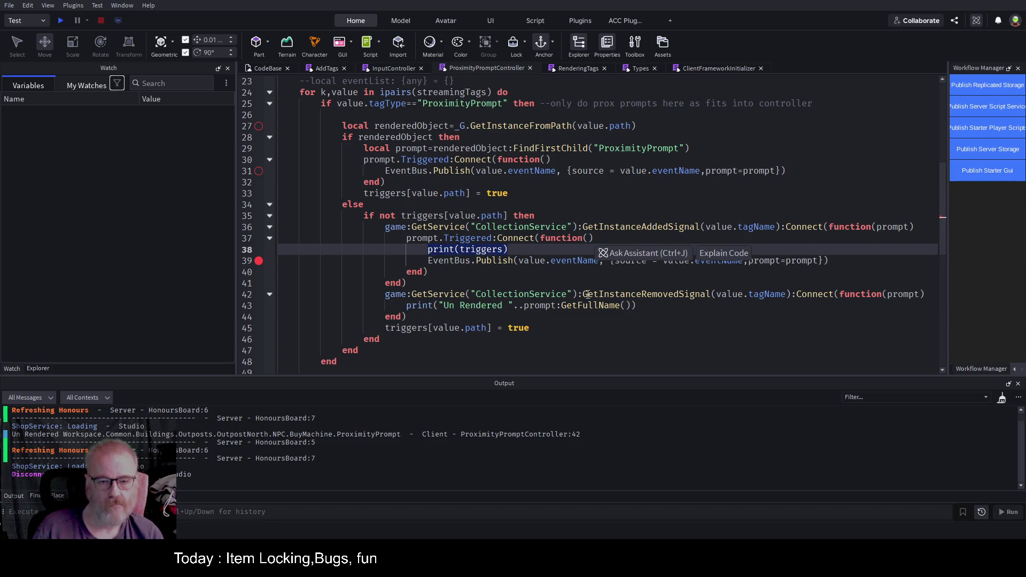
# Step: Add a new line after the Un Rendered print in the removal handler and save
pyautogui.click(643, 303)
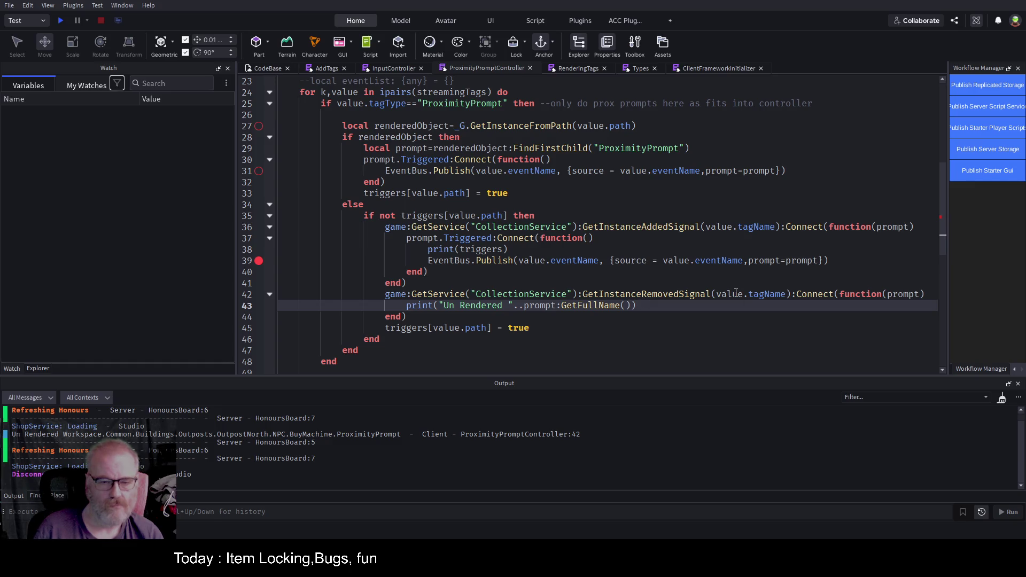
pyautogui.press('Return')
pyautogui.write('print(triggers)')
pyautogui.hotkey('ctrl', 's')
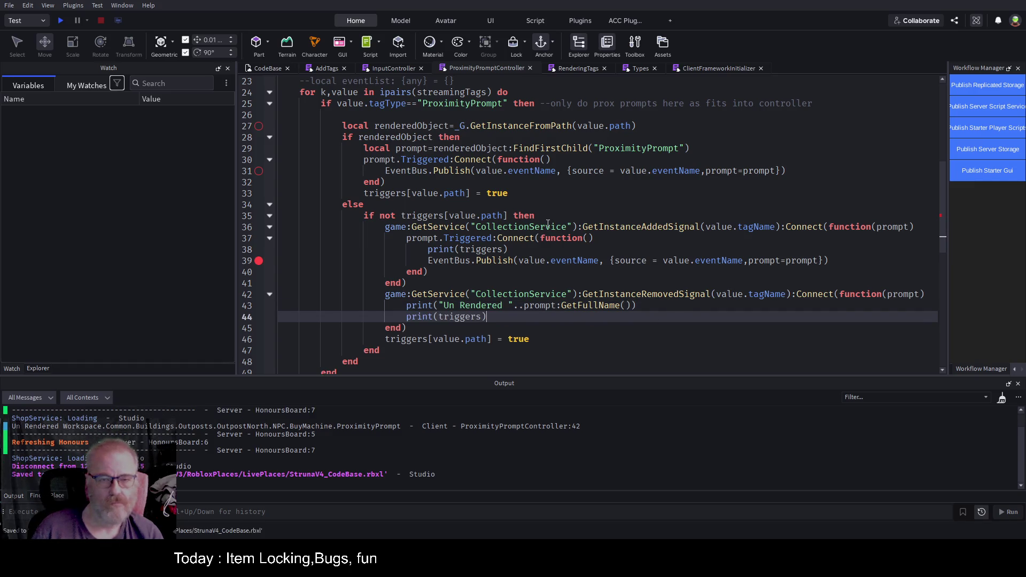
# Step: Add a line after the line-33 triggers assignment and delete print(triggers) from the Triggered handler
pyautogui.scroll(1, 743, 223)
pyautogui.click(565, 227)
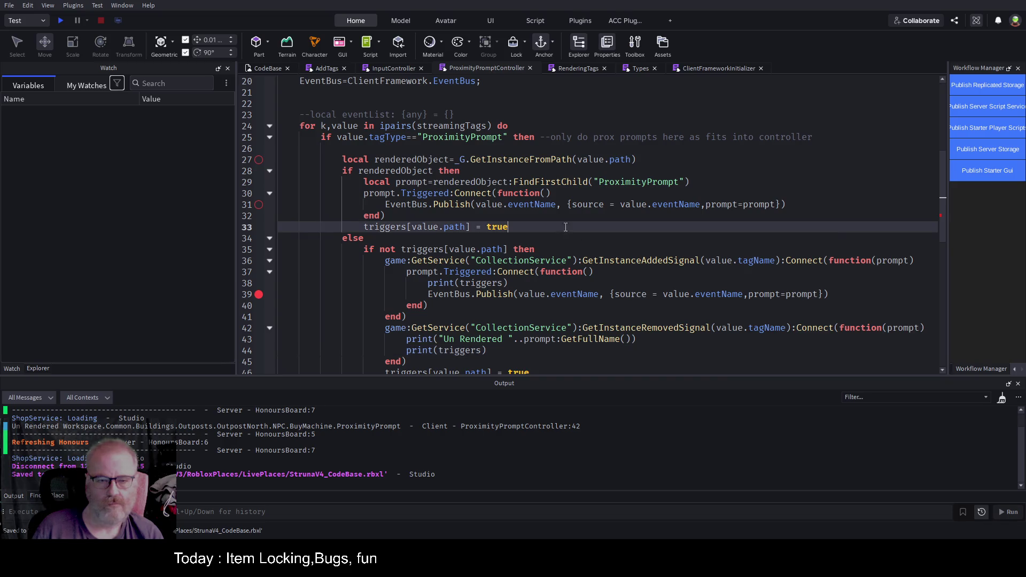
pyautogui.press('Return')
pyautogui.press('Down')
pyautogui.press('Down')
pyautogui.press('Down')
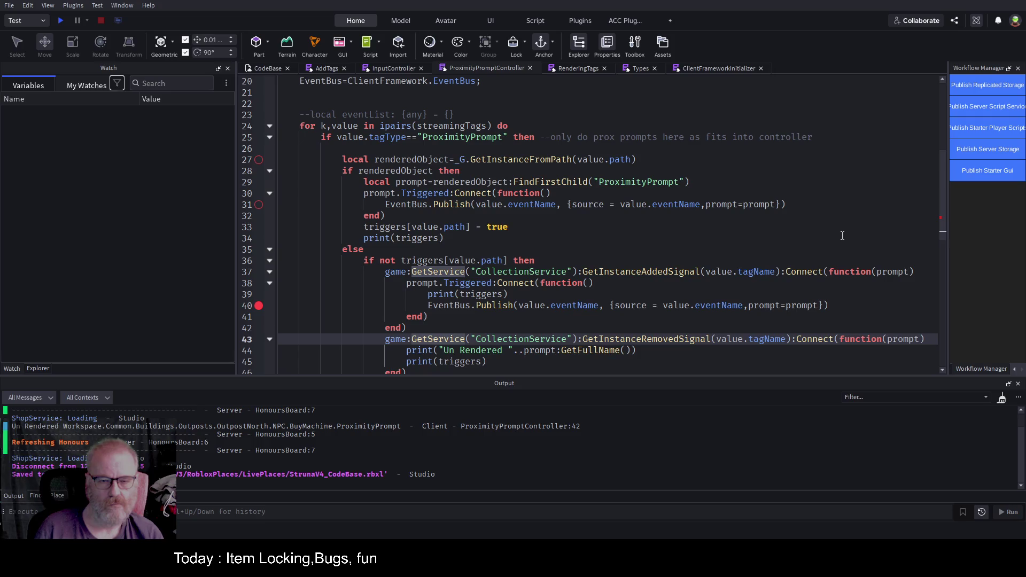
pyautogui.press('Up')
pyautogui.press('Up')
pyautogui.press('Up')
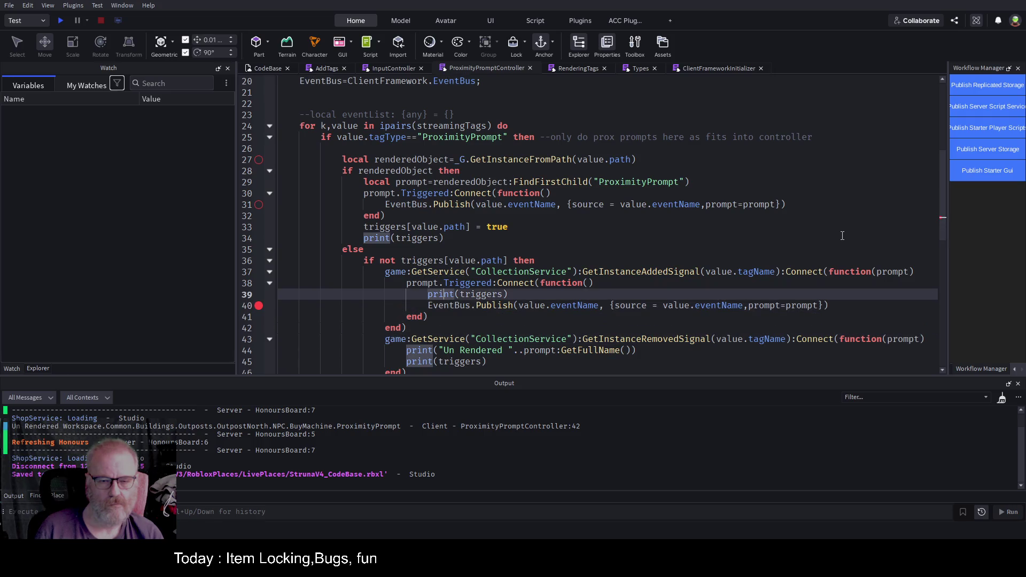
pyautogui.hotkey('shift', 'Home')
pyautogui.press('BackSpace')
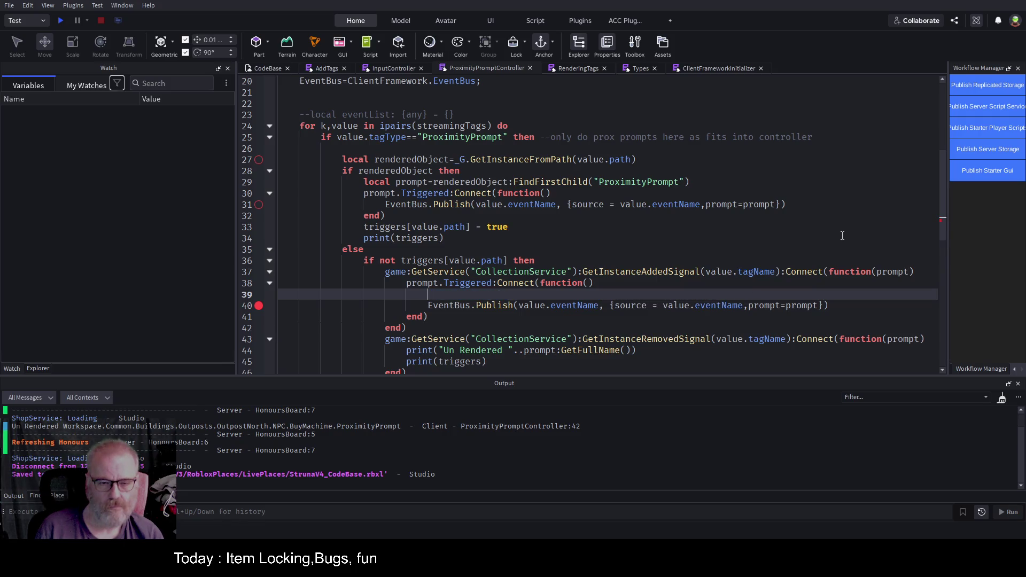
# Step: Add a line after the final triggers[value.path] = true assignment and save the place
pyautogui.press('Down')
pyautogui.press('Down')
pyautogui.press('Down')
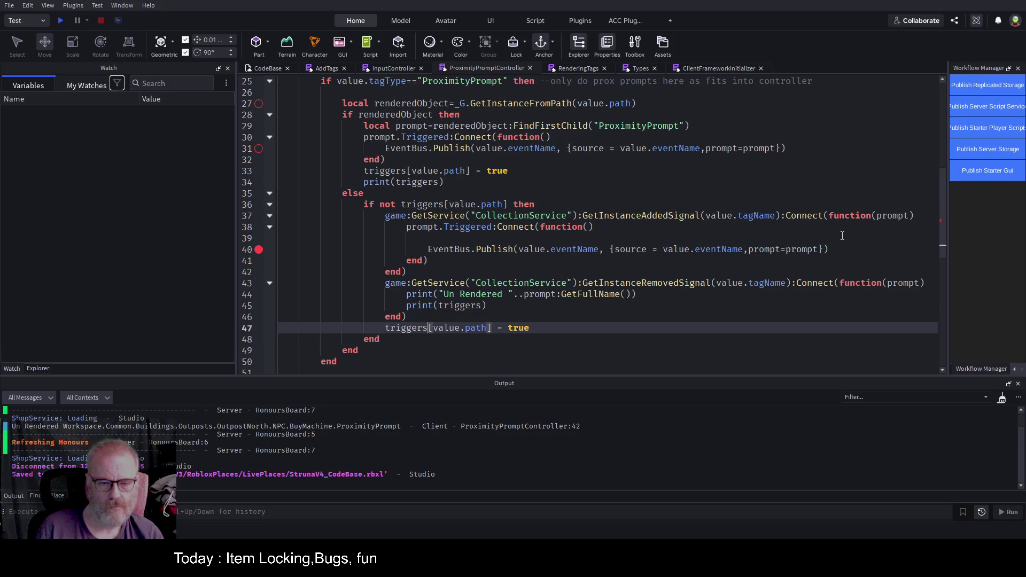
pyautogui.press('End')
pyautogui.press('Return')
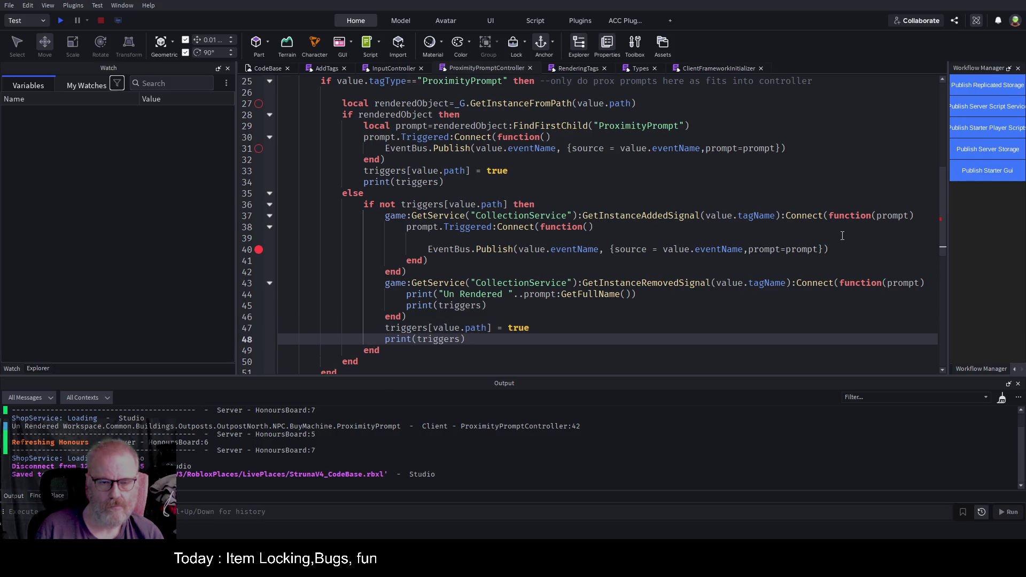
pyautogui.hotkey('ctrl', 's')
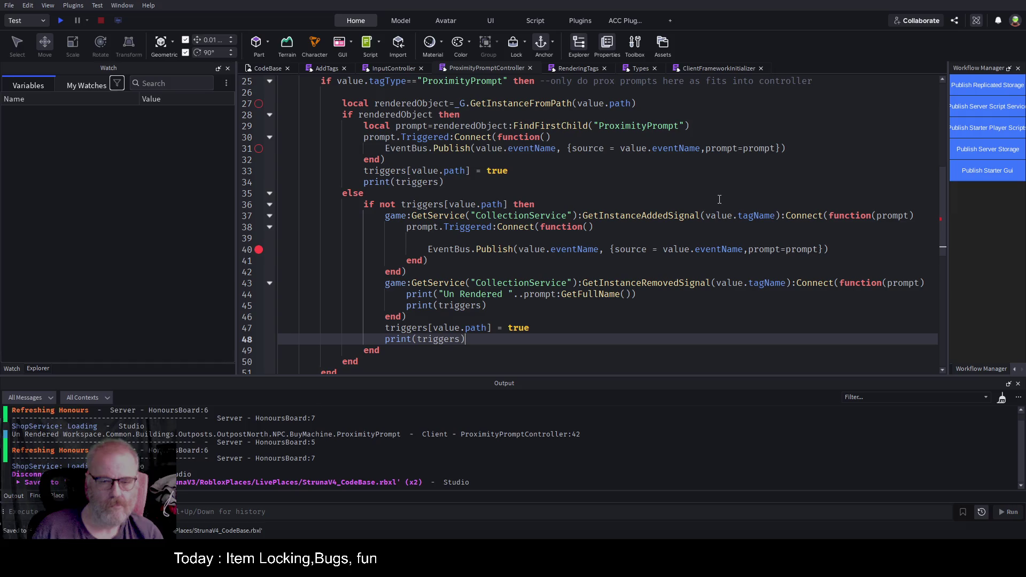
# Step: Start a playtest, clear Output, and open then close the teleport pad's panel
pyautogui.press('F5')
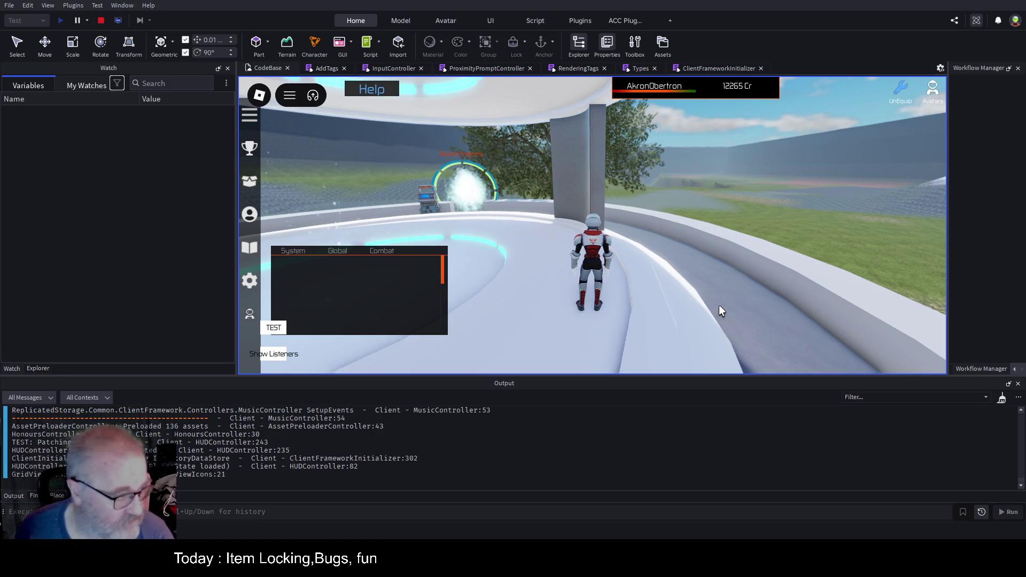
pyautogui.click(1001, 398)
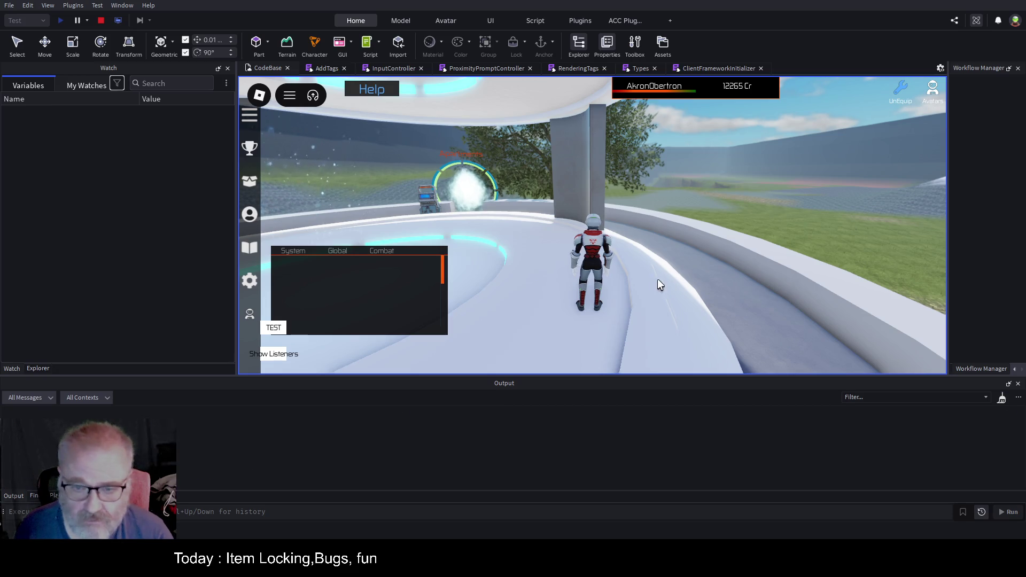
pyautogui.press('a')
pyautogui.press('w')
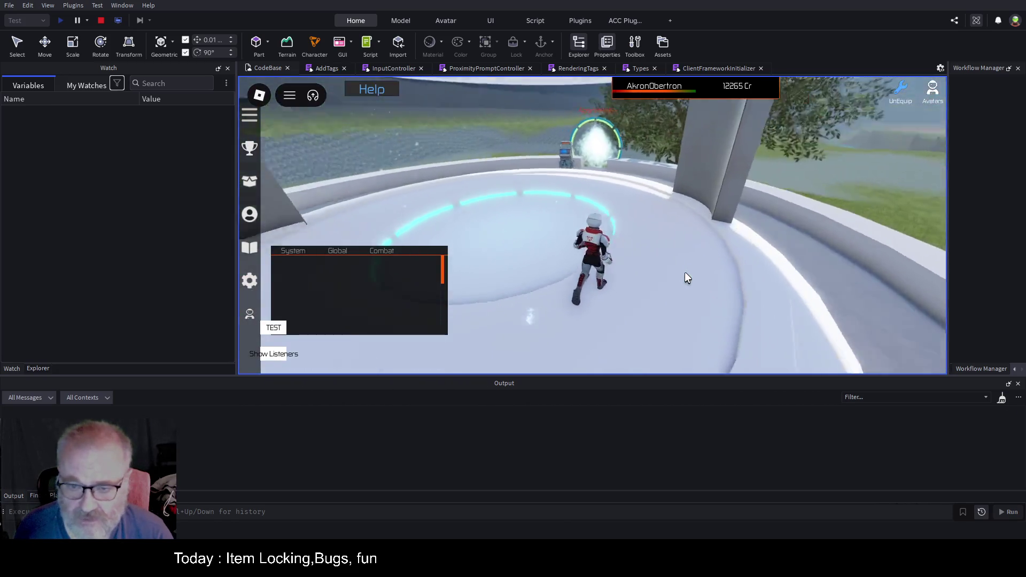
pyautogui.press('e')
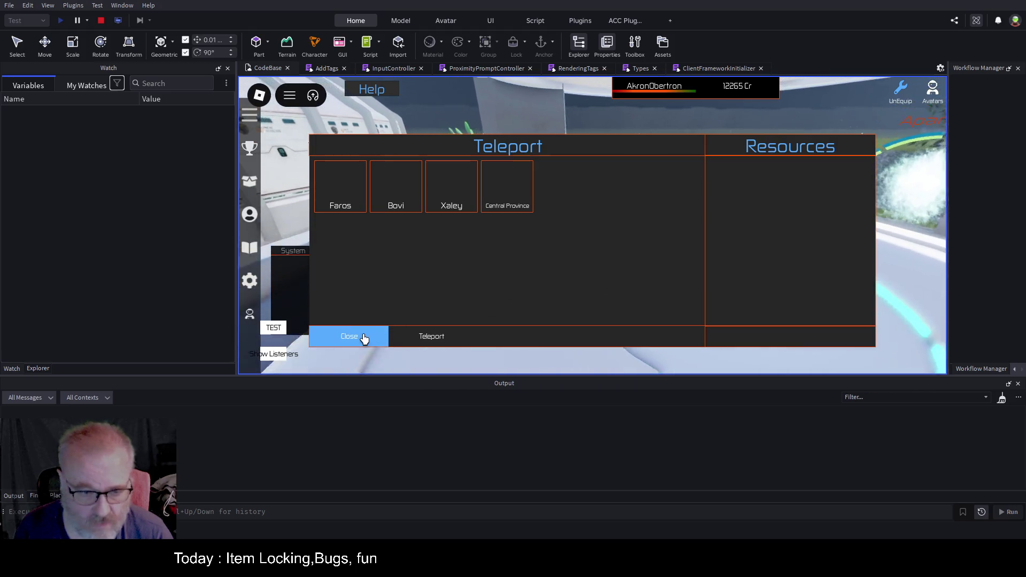
pyautogui.click(359, 338)
# Step: Open and close the Struna Shop panel, then run down onto the grass
pyautogui.press('e')
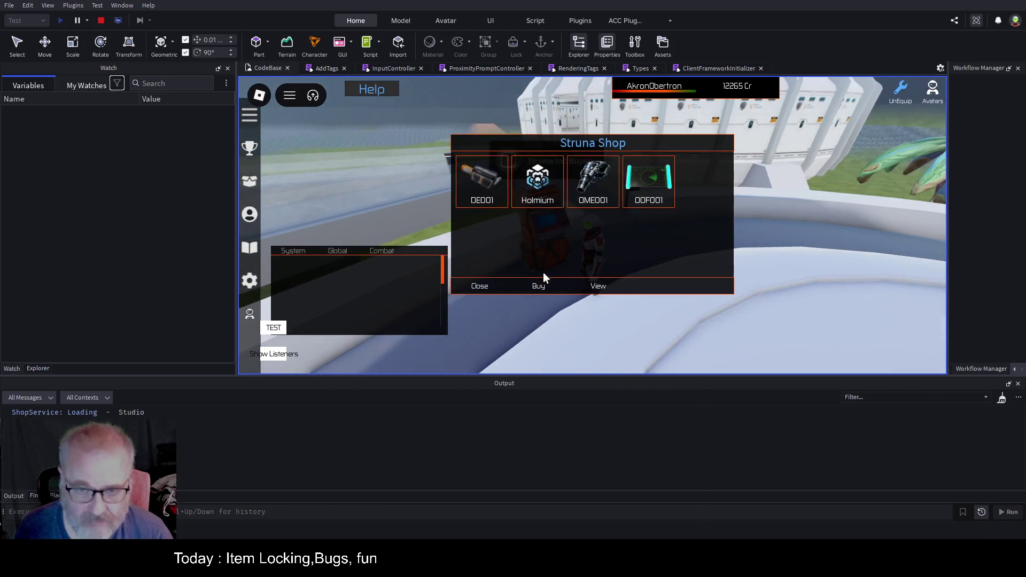
pyautogui.click(478, 293)
pyautogui.press('w')
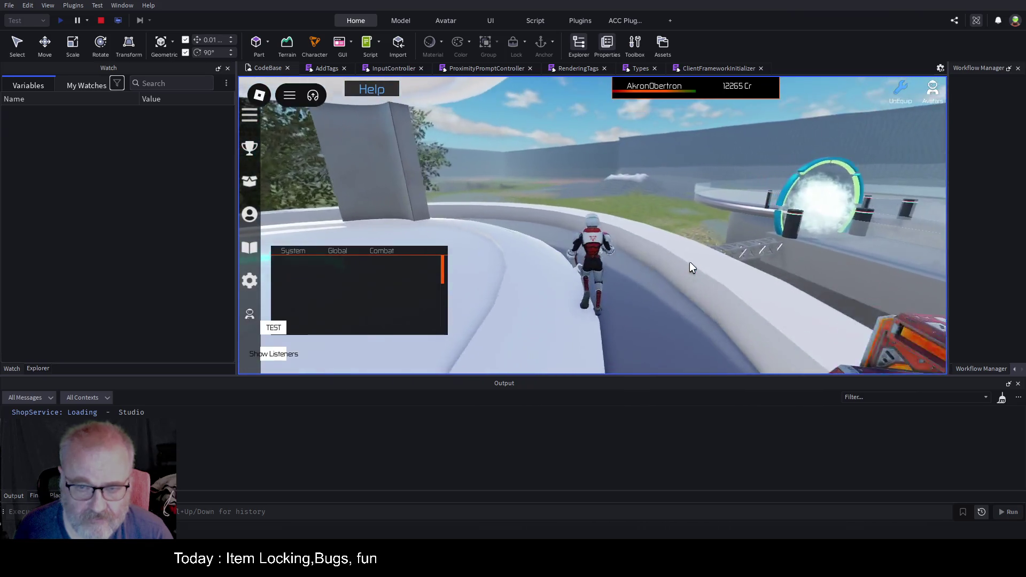
pyautogui.press('w')
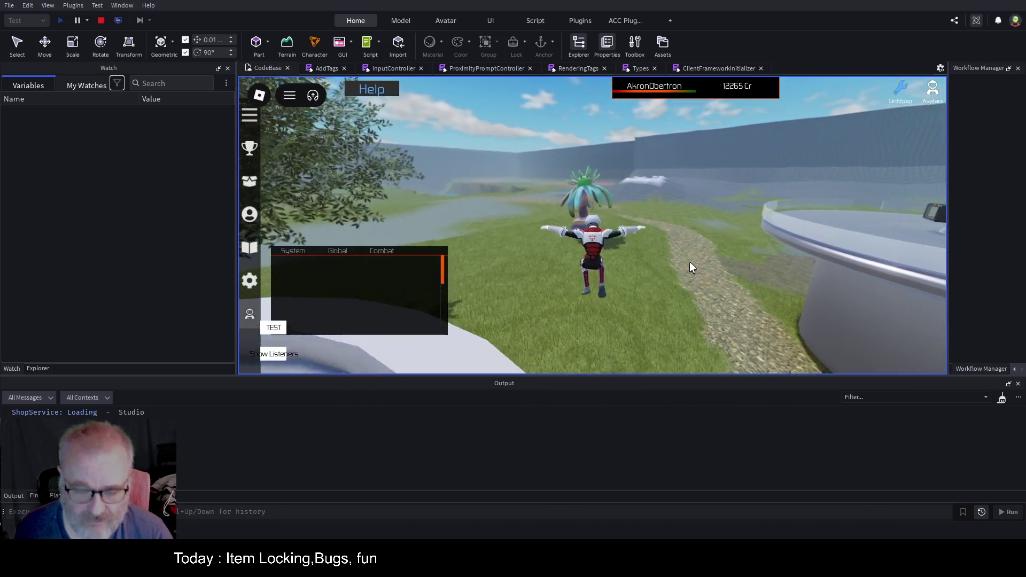
pyautogui.press('w')
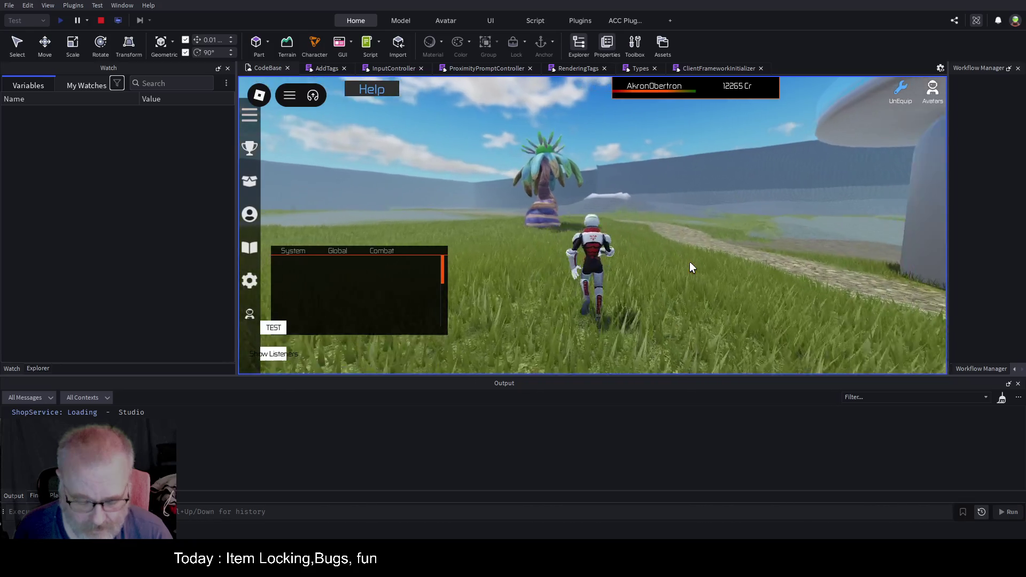
pyautogui.press('e')
pyautogui.press('s')
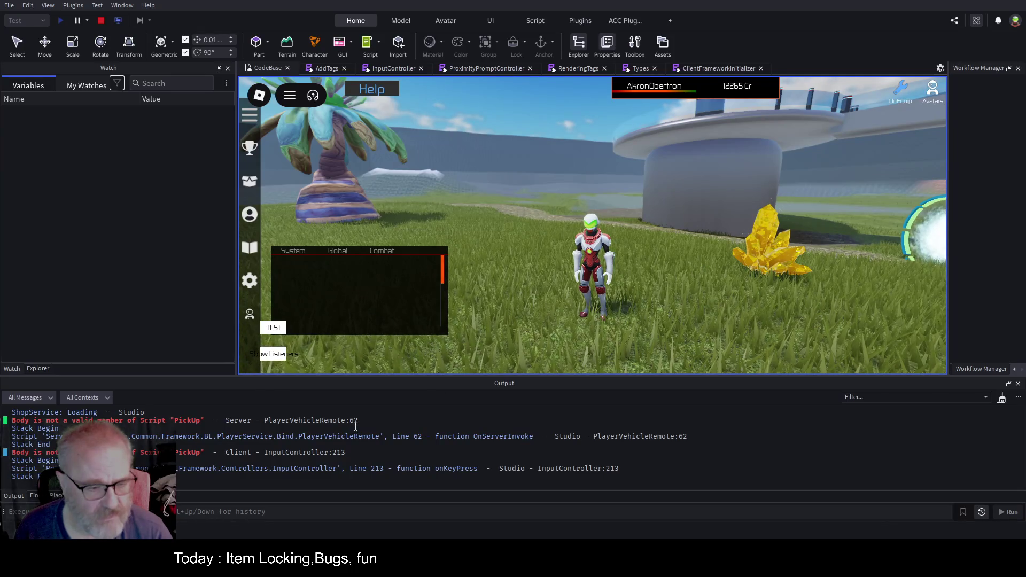
# Step: Spawn the jeep beside the character with V and climb into its driver seat
pyautogui.press('w')
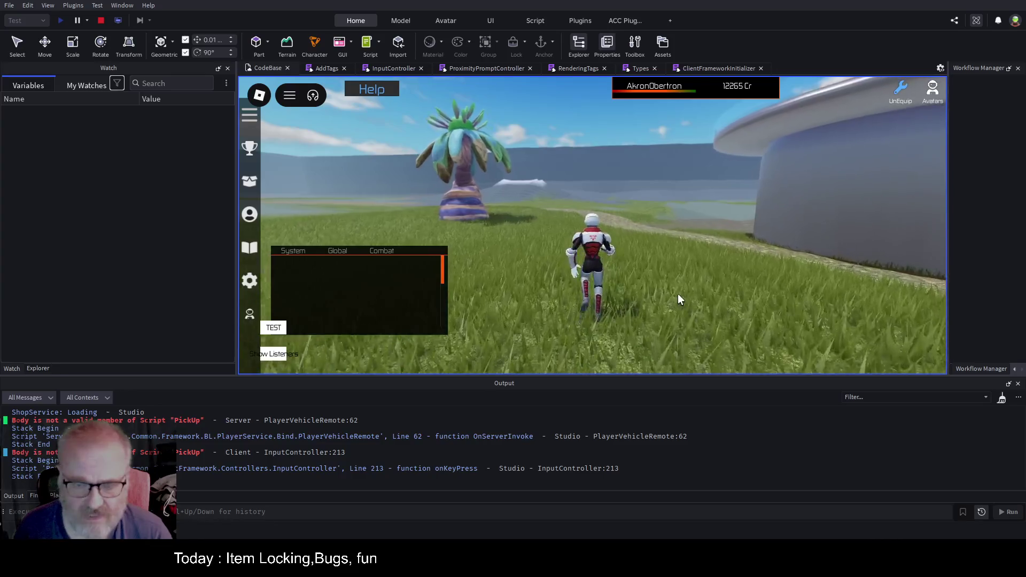
pyautogui.press('v')
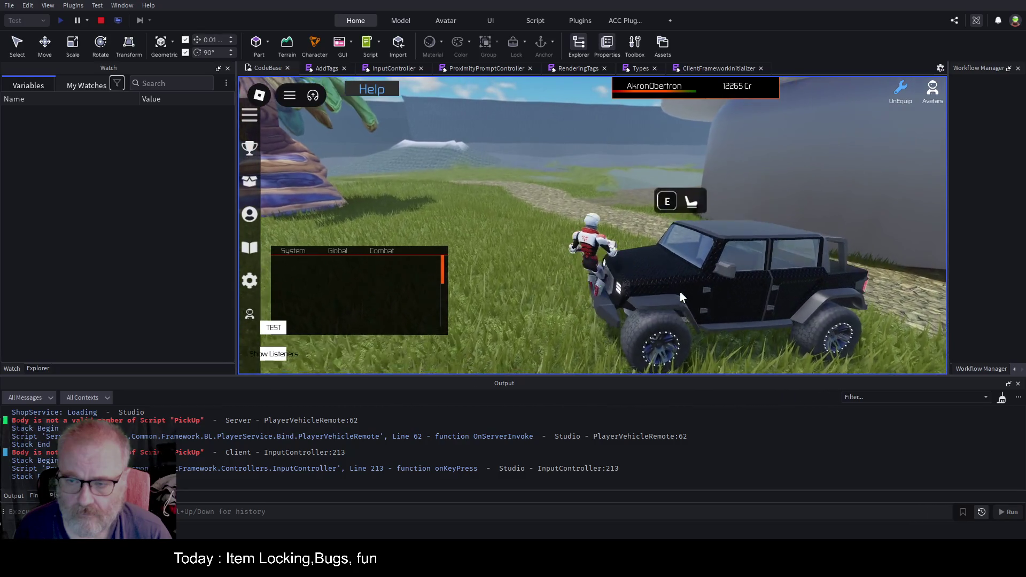
pyautogui.press('e')
pyautogui.press('e')
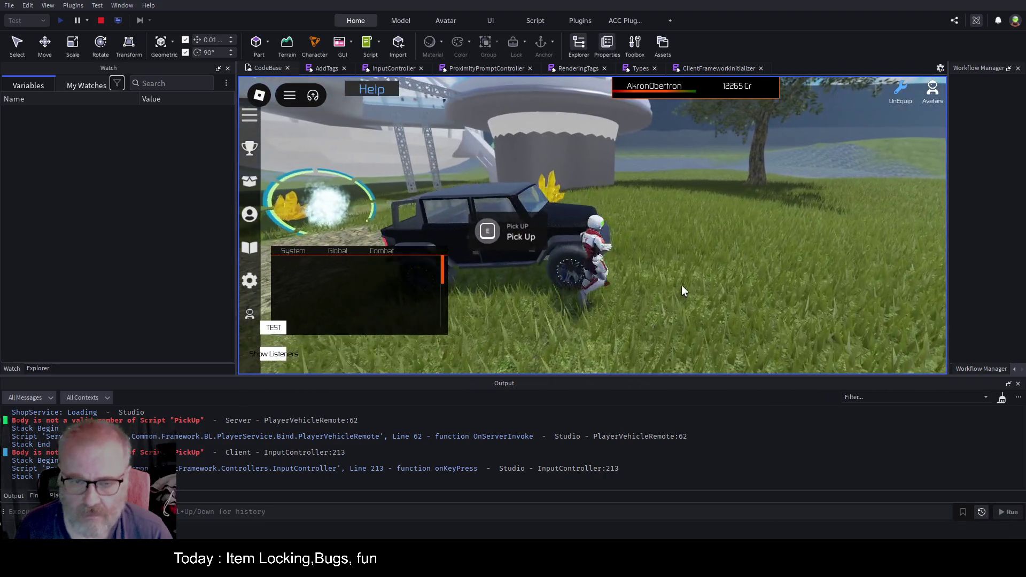
pyautogui.press('space')
pyautogui.press('s')
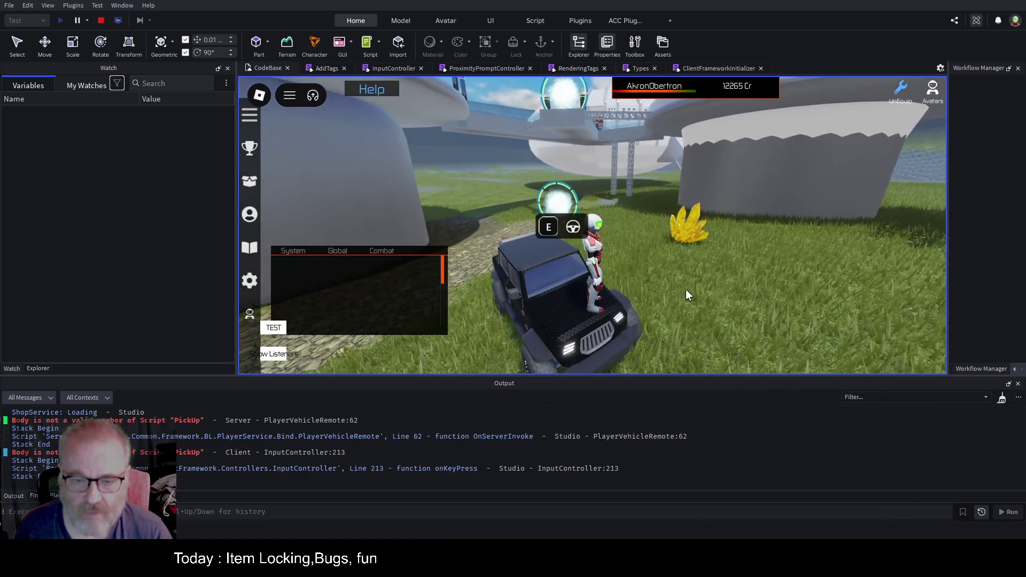
pyautogui.press('e')
# Step: Drive the jeep along the cobbled path to the outpost, get out, and run into the dome
pyautogui.press('w')
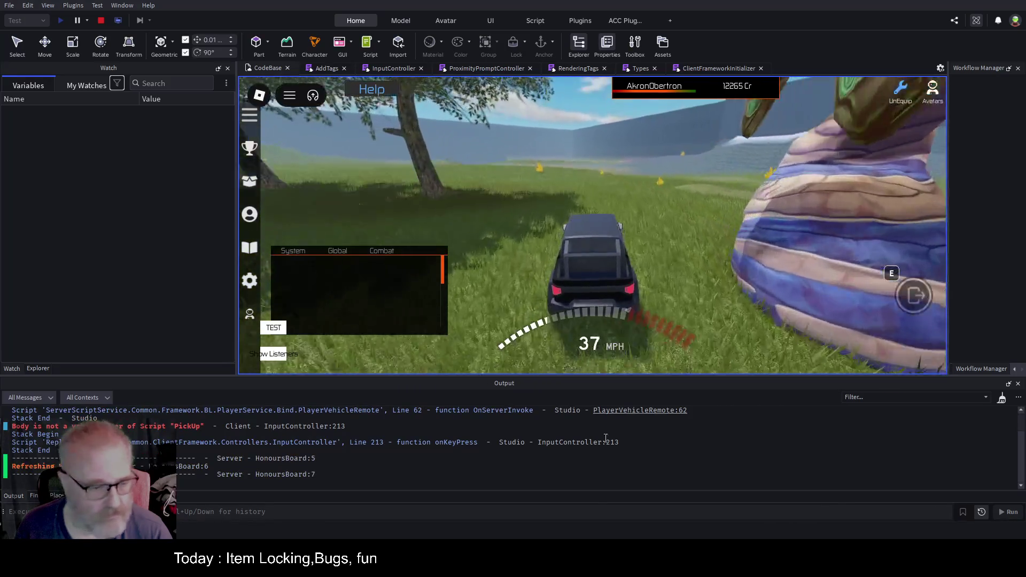
pyautogui.click(1002, 398)
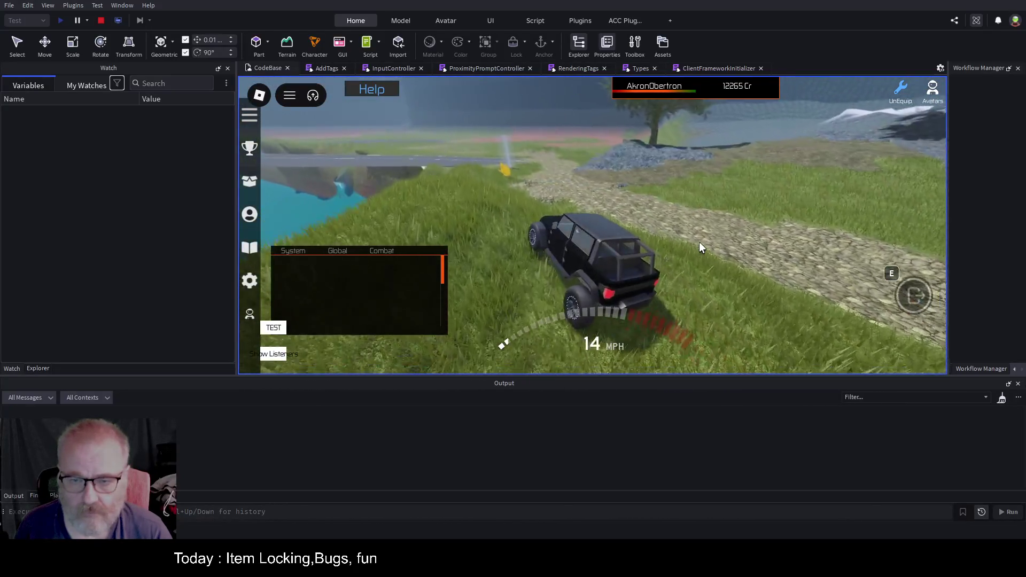
pyautogui.press('w')
pyautogui.press('d')
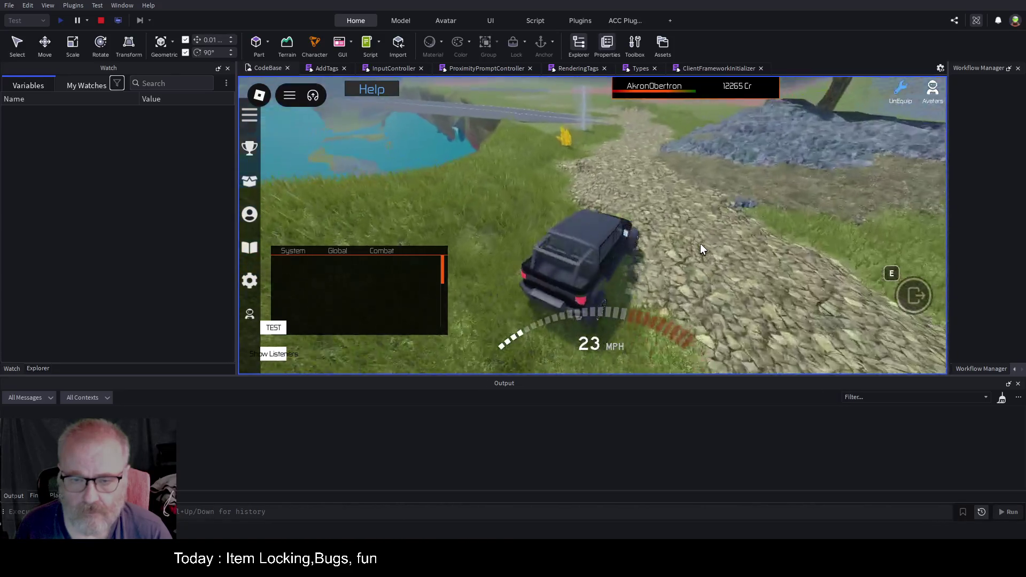
pyautogui.press('a')
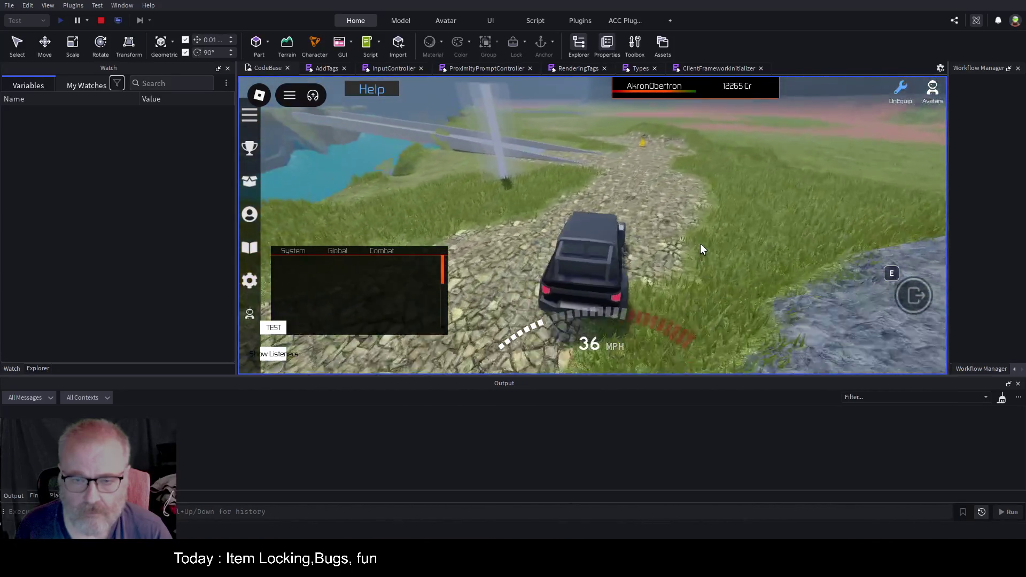
pyautogui.press('e')
pyautogui.press('w')
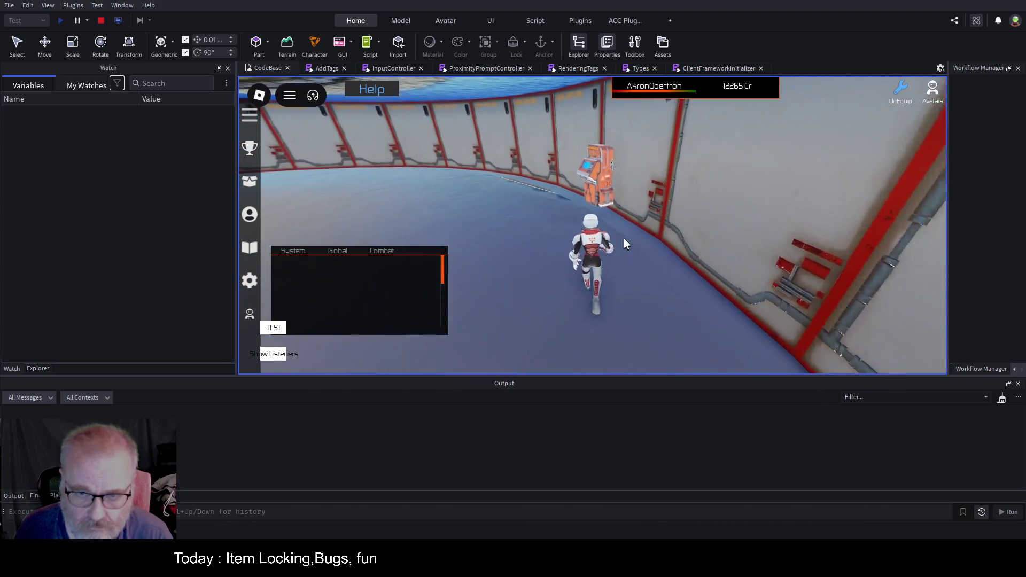
# Step: Open the Struna Shop at the vending machine, close it, and turn away
pyautogui.press('e')
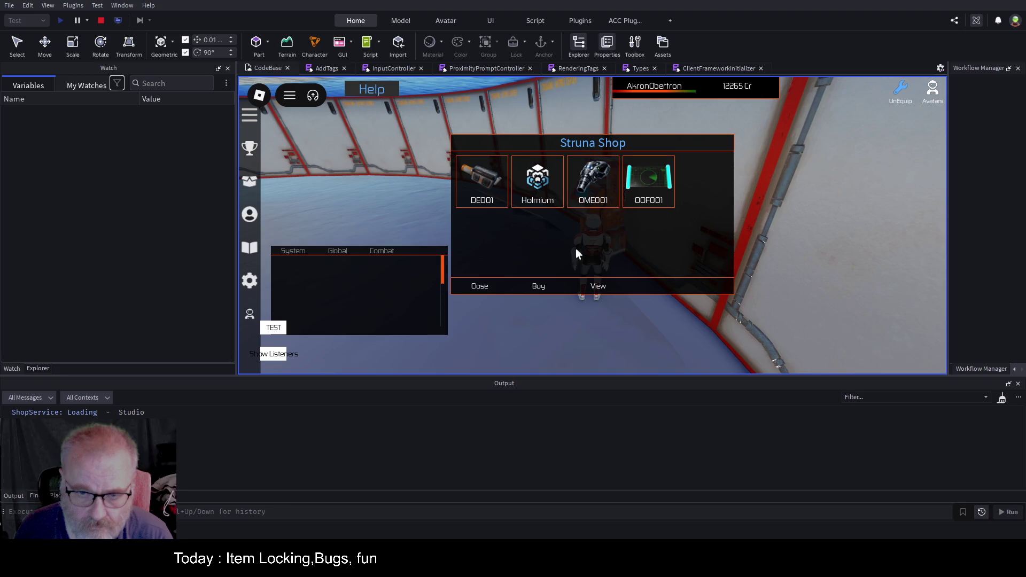
pyautogui.click(473, 290)
pyautogui.press('s')
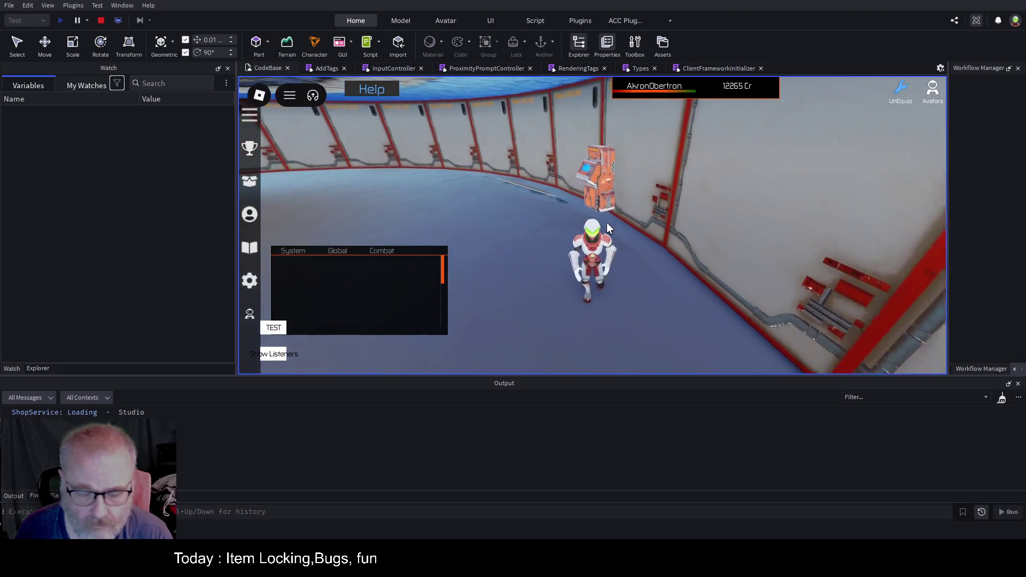
# Step: Run across the bridge onto the cobblestones until the BuyMachine prompt unloads
pyautogui.press('w')
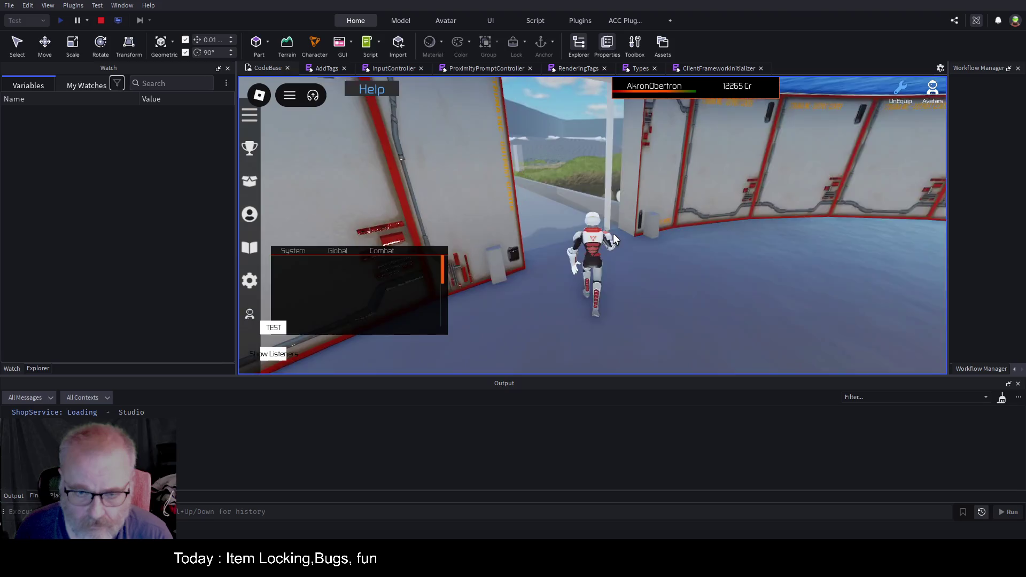
pyautogui.press('w')
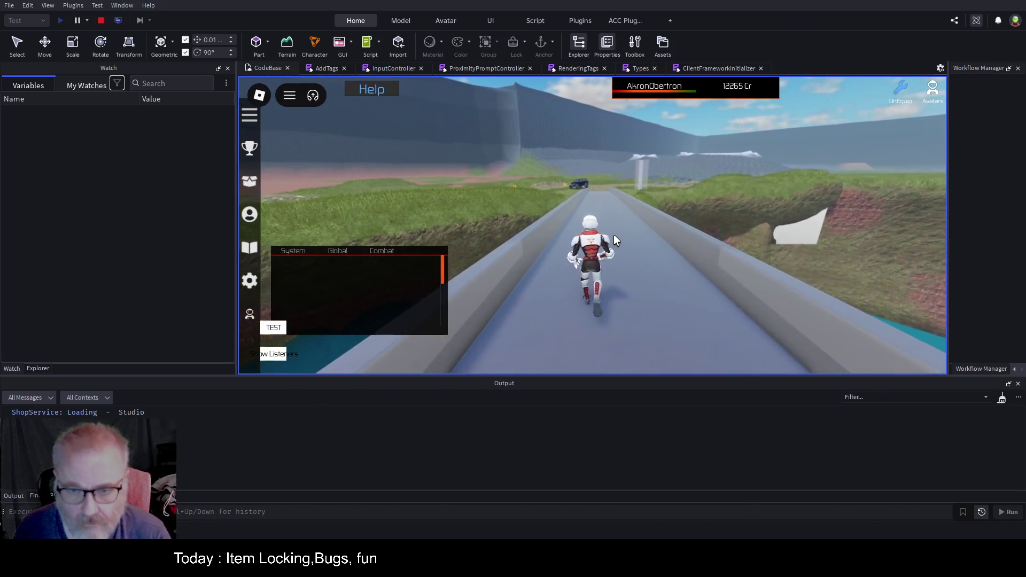
pyautogui.press('w')
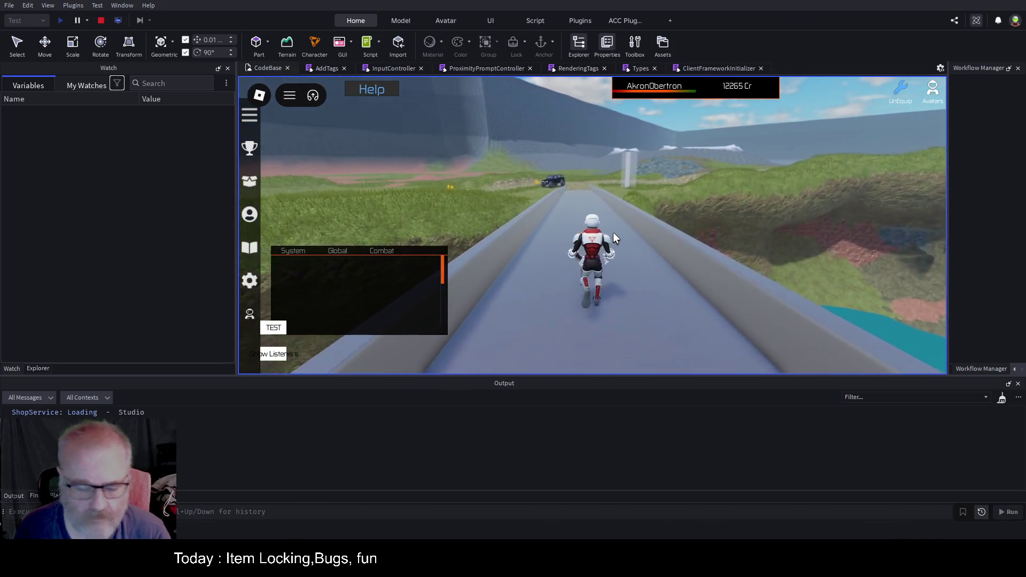
pyautogui.press('w')
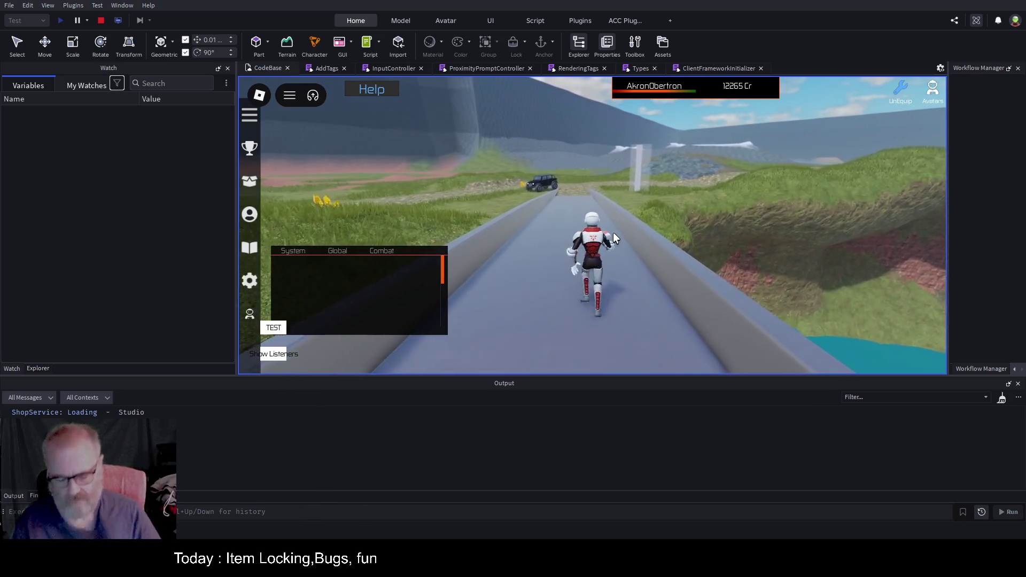
pyautogui.press('w')
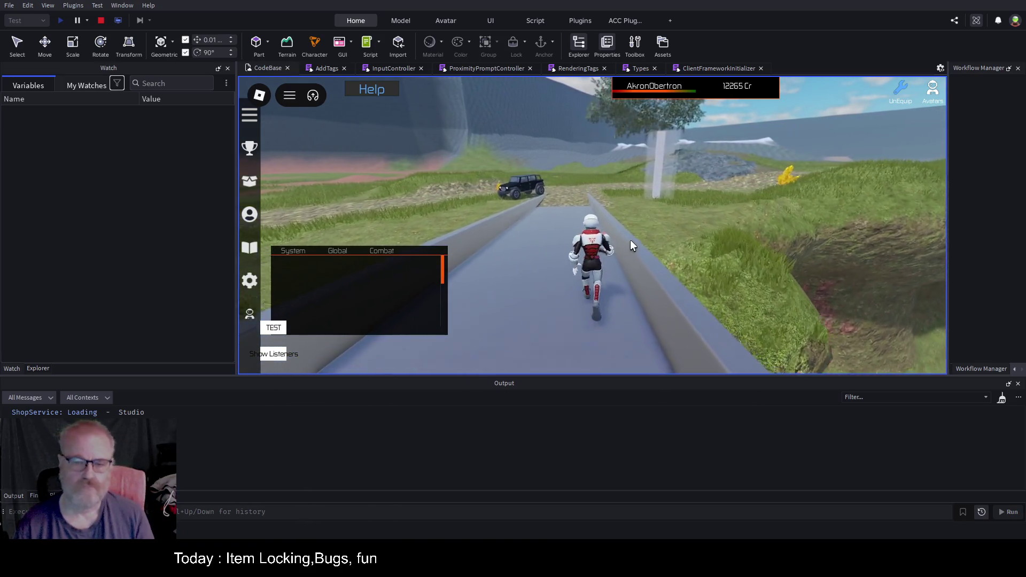
pyautogui.press('w')
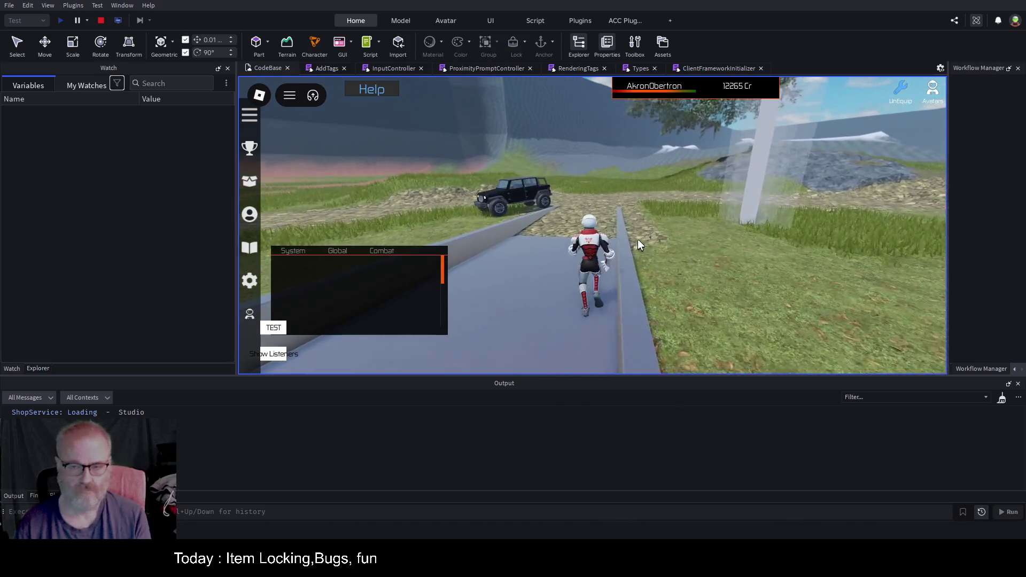
pyautogui.press('w')
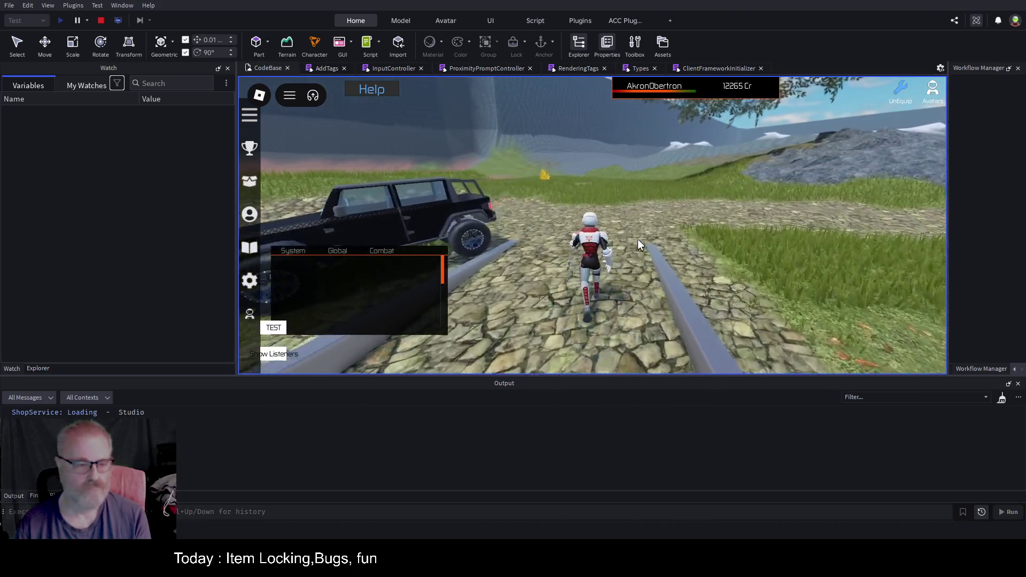
pyautogui.press('w')
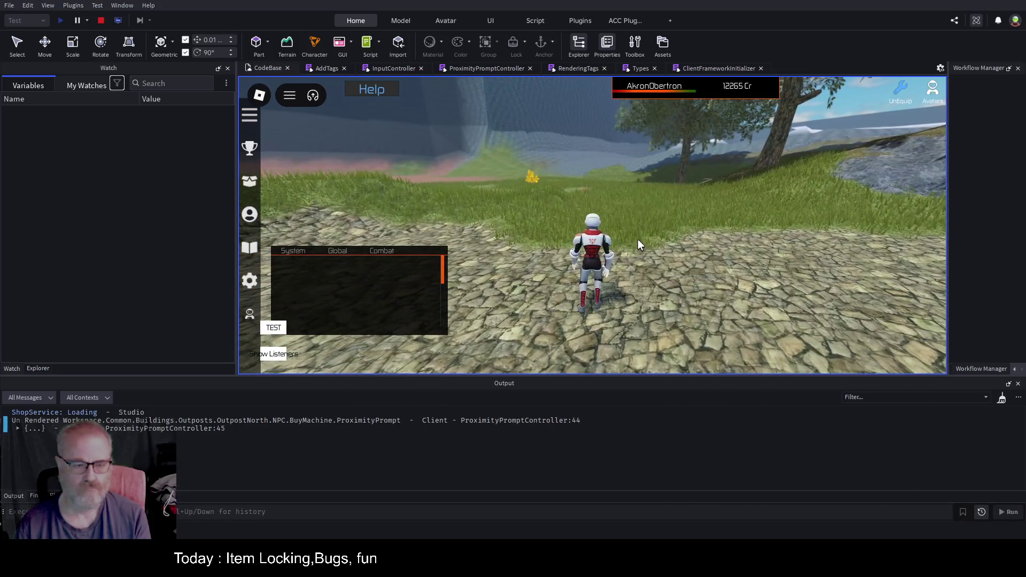
# Step: Expand the logged triggers table in Output, then head back over the bridge to the buy machine
pyautogui.click(18, 430)
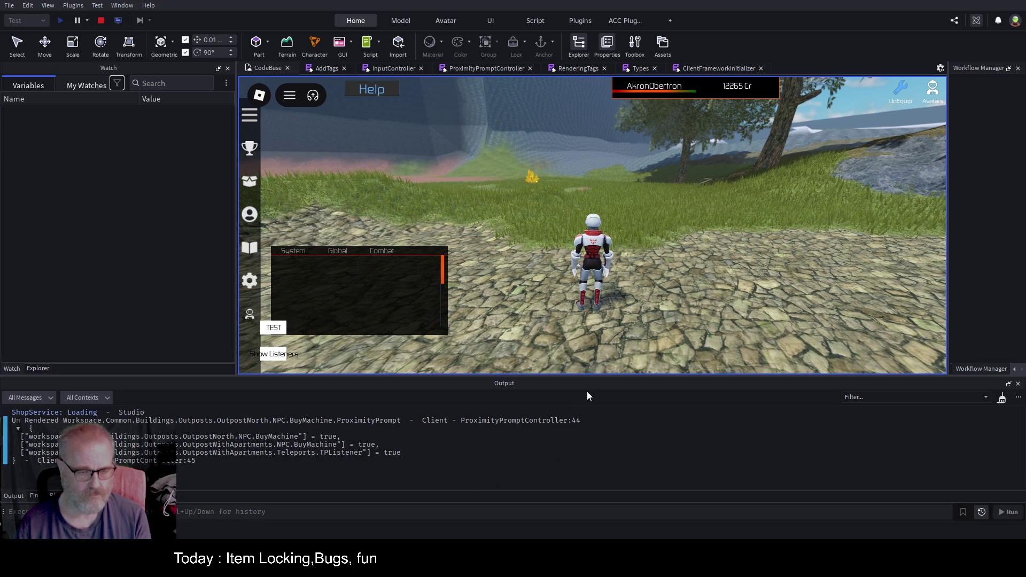
pyautogui.press('w')
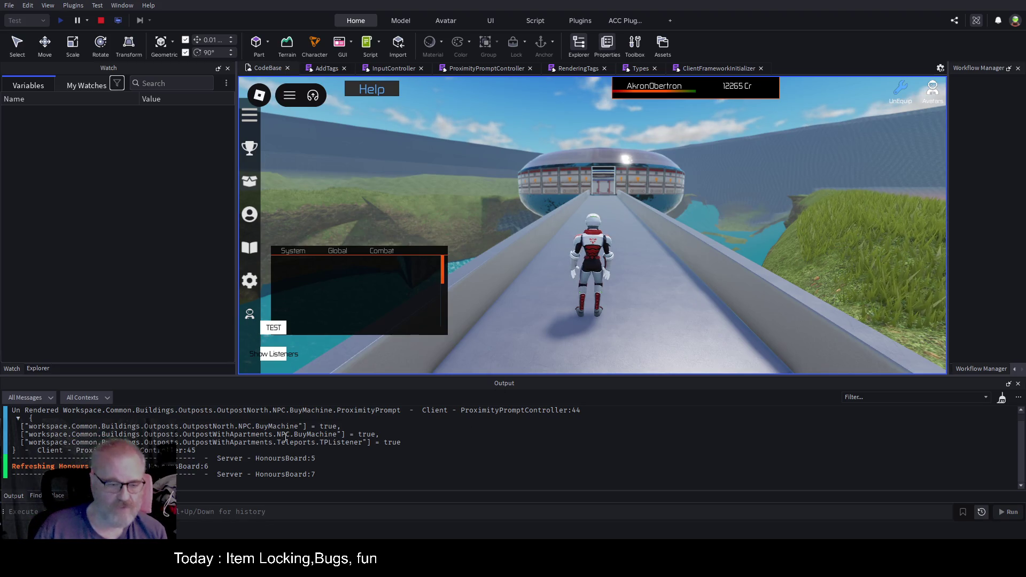
pyautogui.press('w')
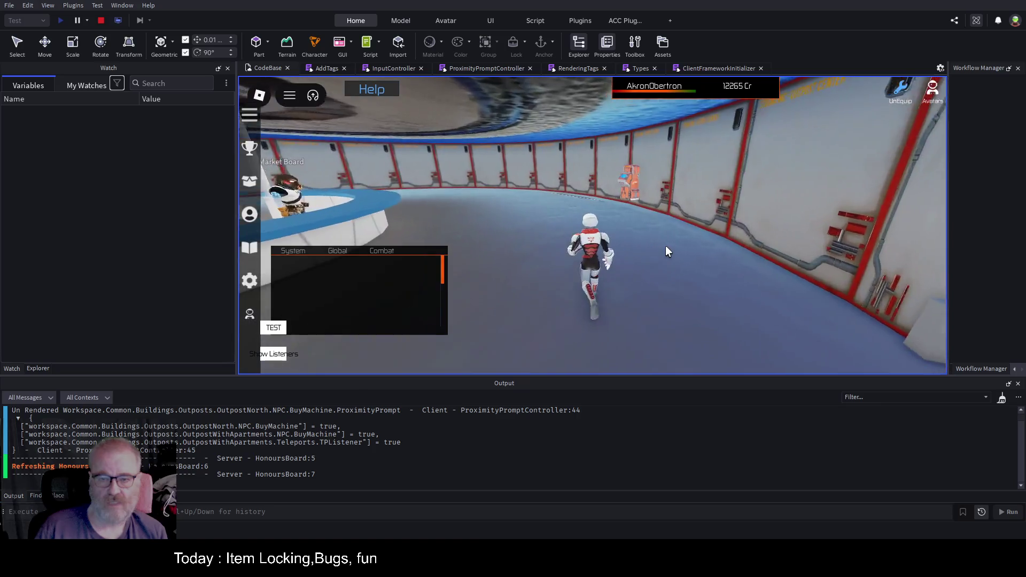
# Step: Clear Output, open, close and reopen the Struna Shop, then stop the play test
pyautogui.click(1001, 399)
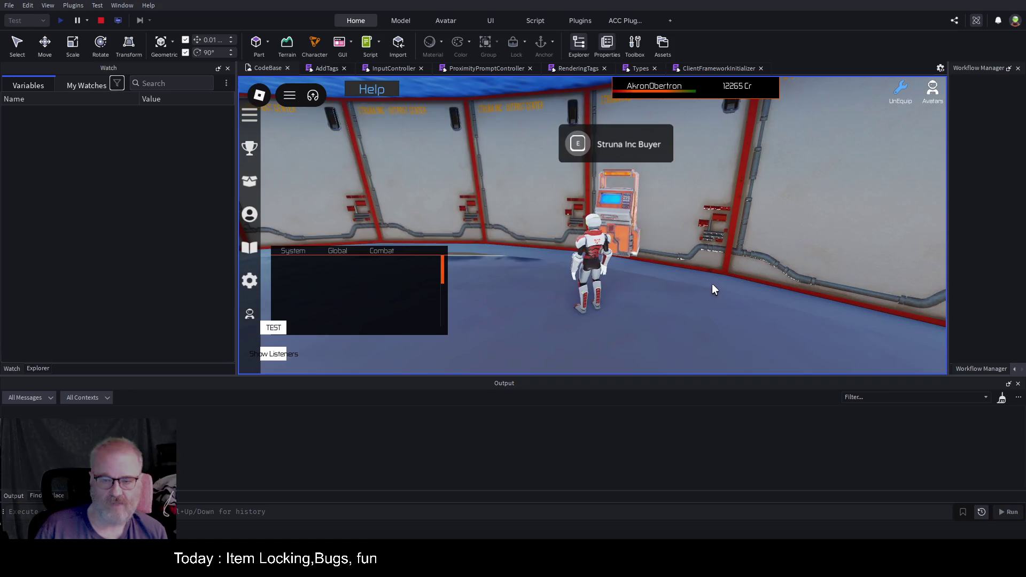
pyautogui.press('e')
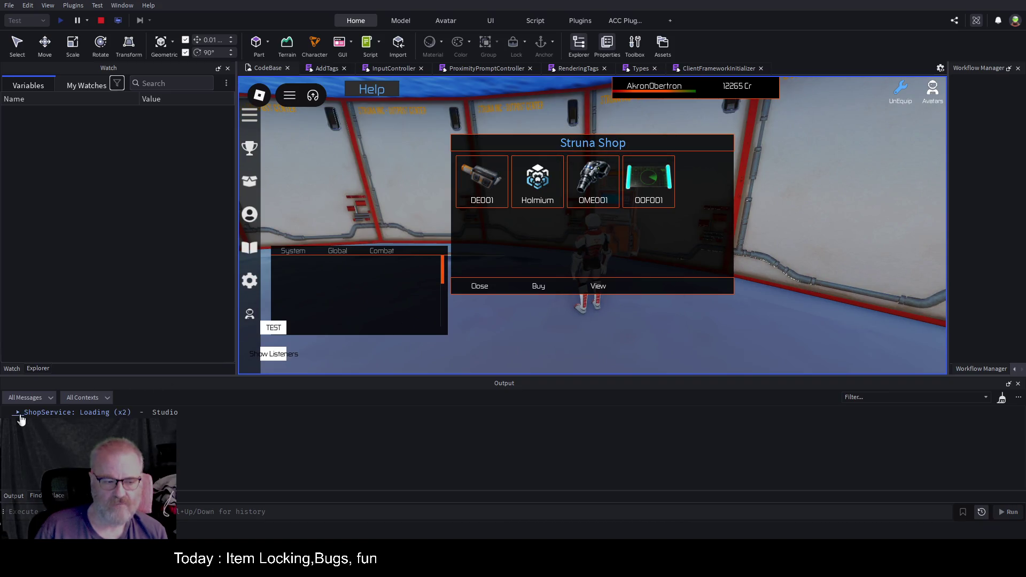
pyautogui.click(490, 289)
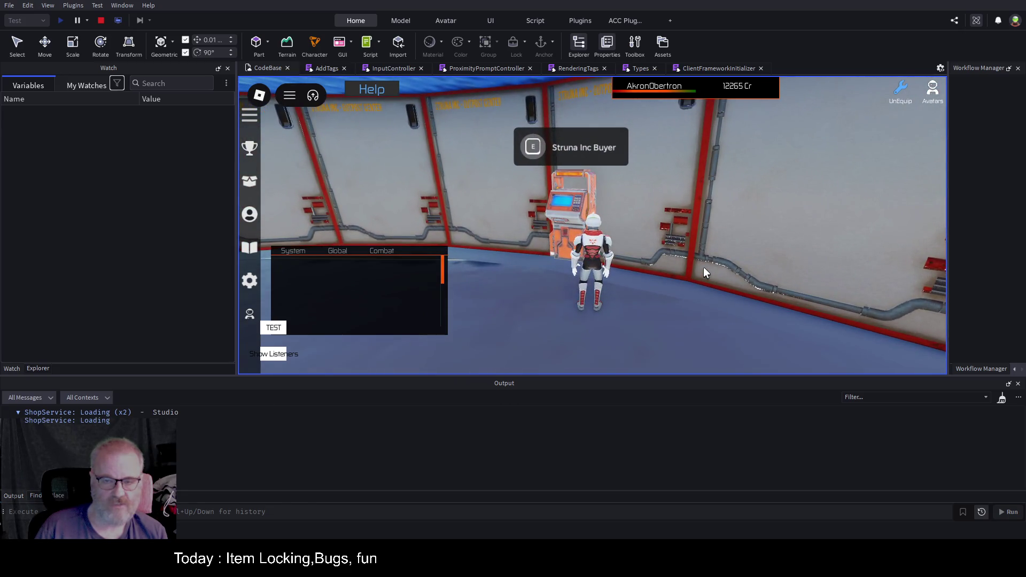
pyautogui.press('e')
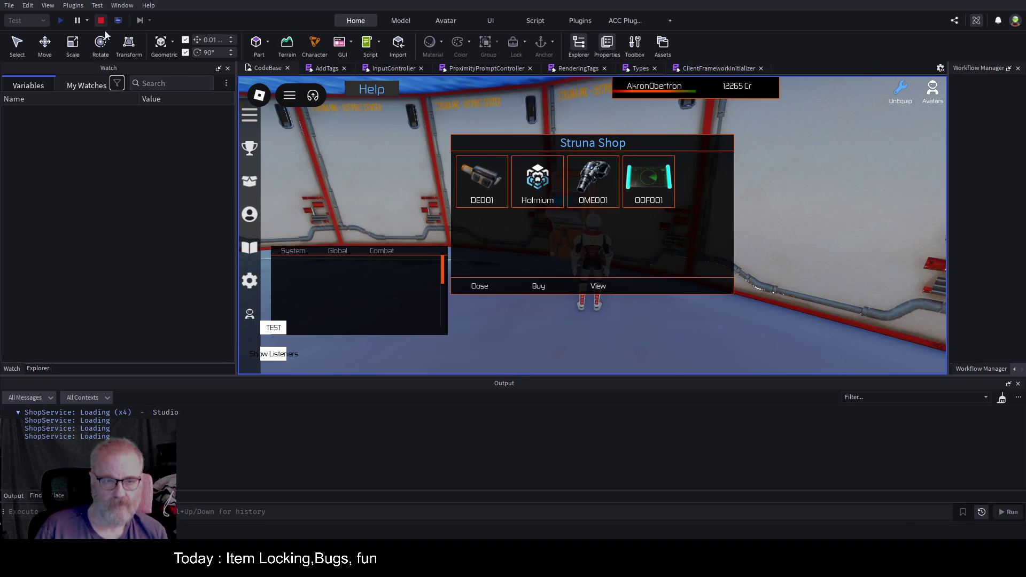
pyautogui.hotkey('ctrl', 'Tab')
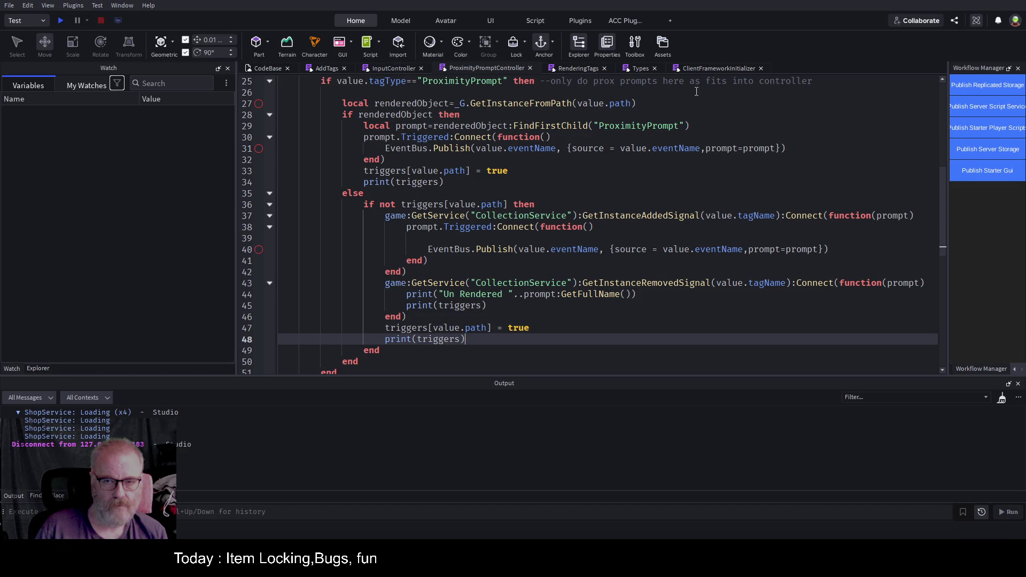
pyautogui.click(582, 69)
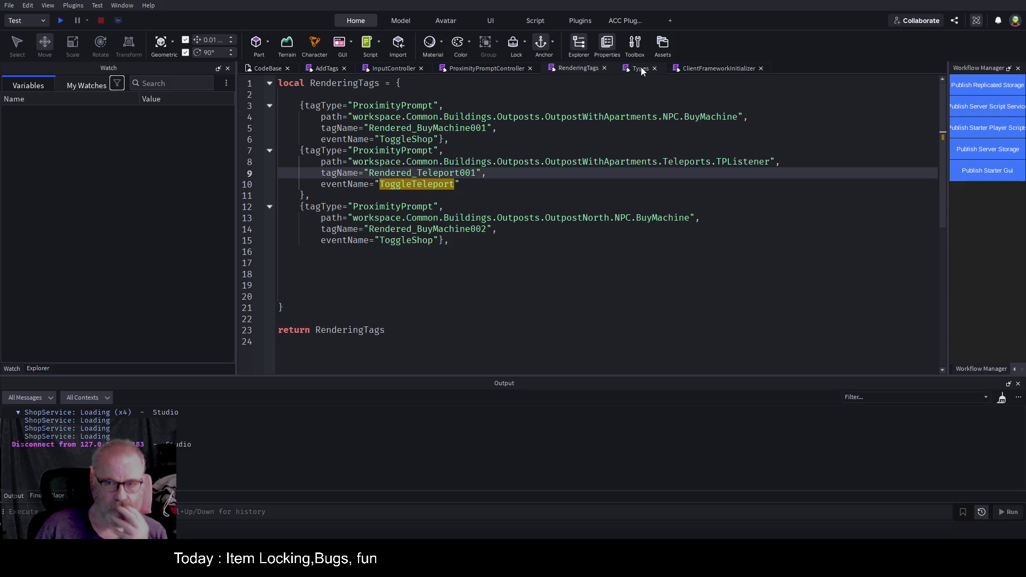
pyautogui.click(468, 70)
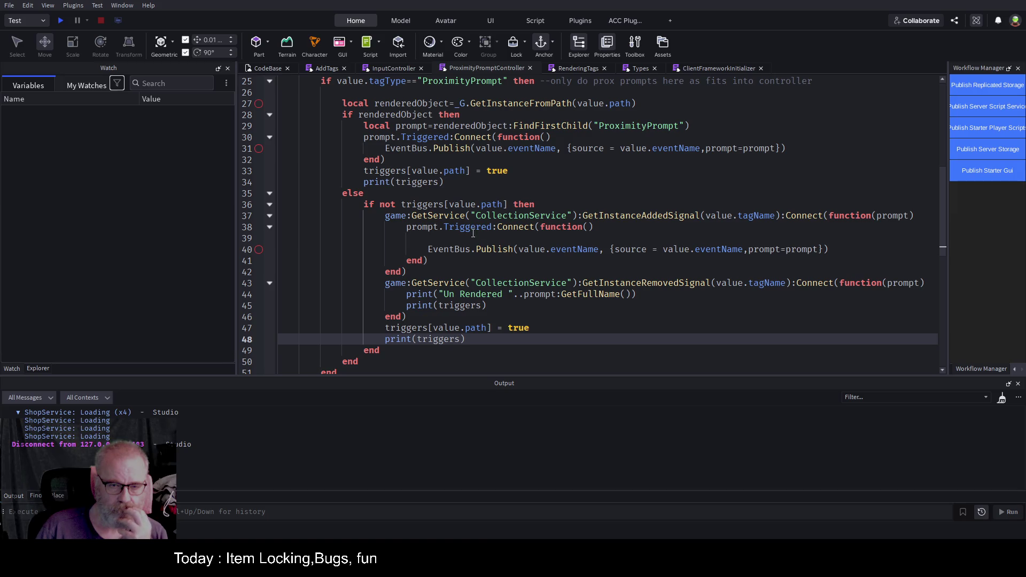
pyautogui.click(446, 236)
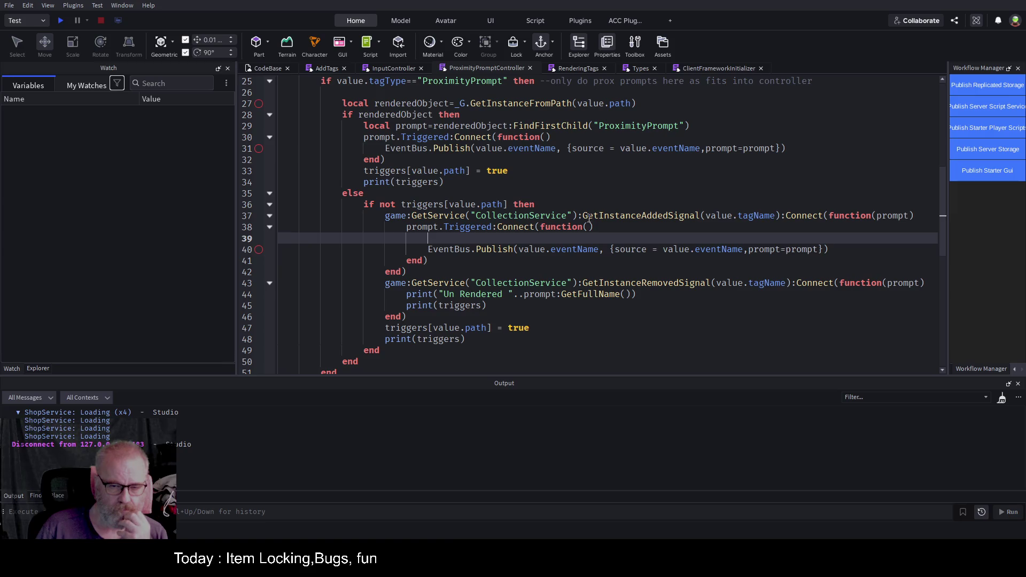
pyautogui.click(622, 259)
# Step: Select all of the ProximityPromptController code with Ctrl+A
pyautogui.hotkey('ctrl', 'a')
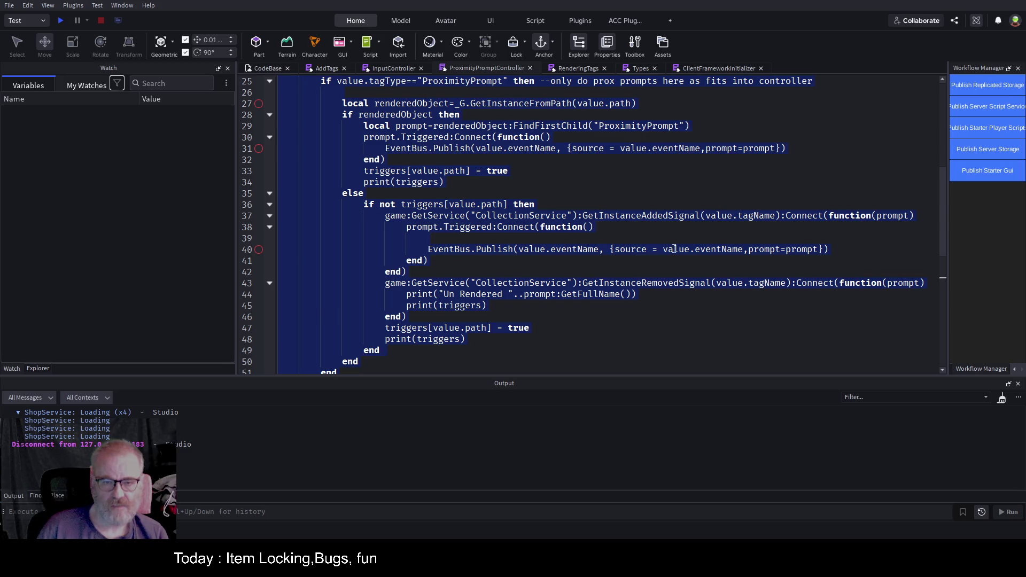
# Step: Collapse and comment out the old returned function on line 15, then paste the rewritten version above it
pyautogui.click(541, 217)
pyautogui.hotkey('ctrl', 'Home')
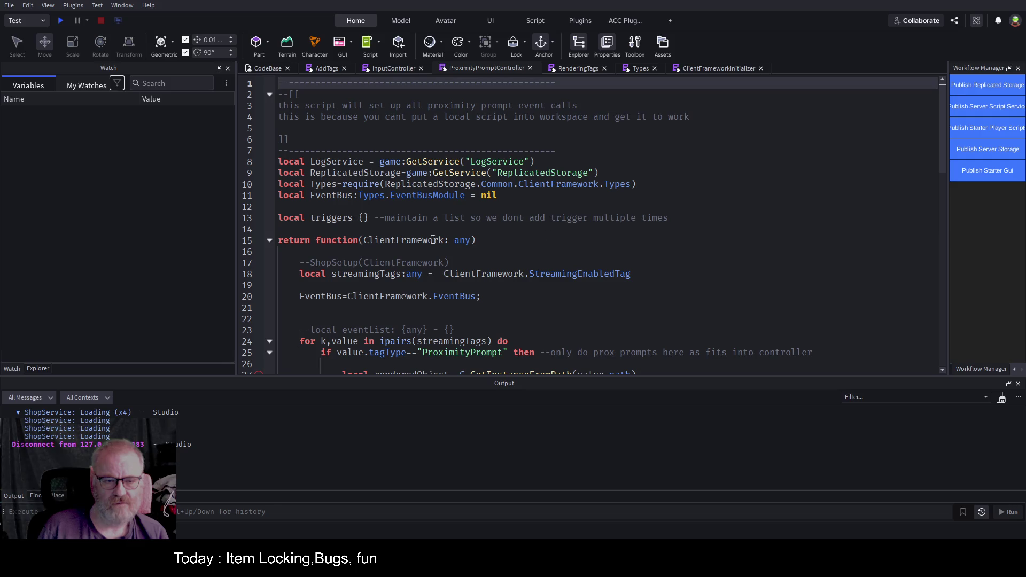
pyautogui.click(269, 240)
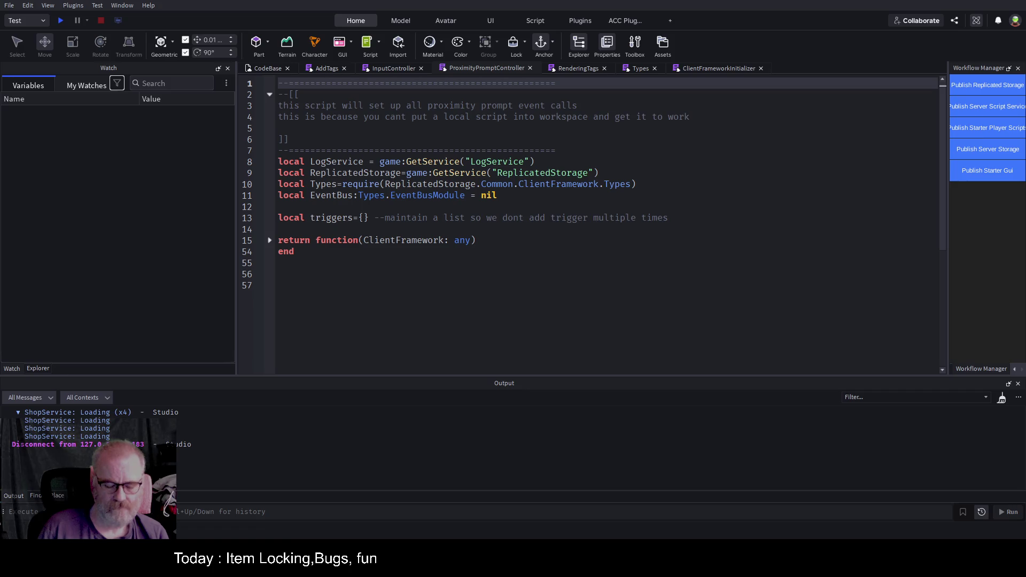
pyautogui.click(262, 241)
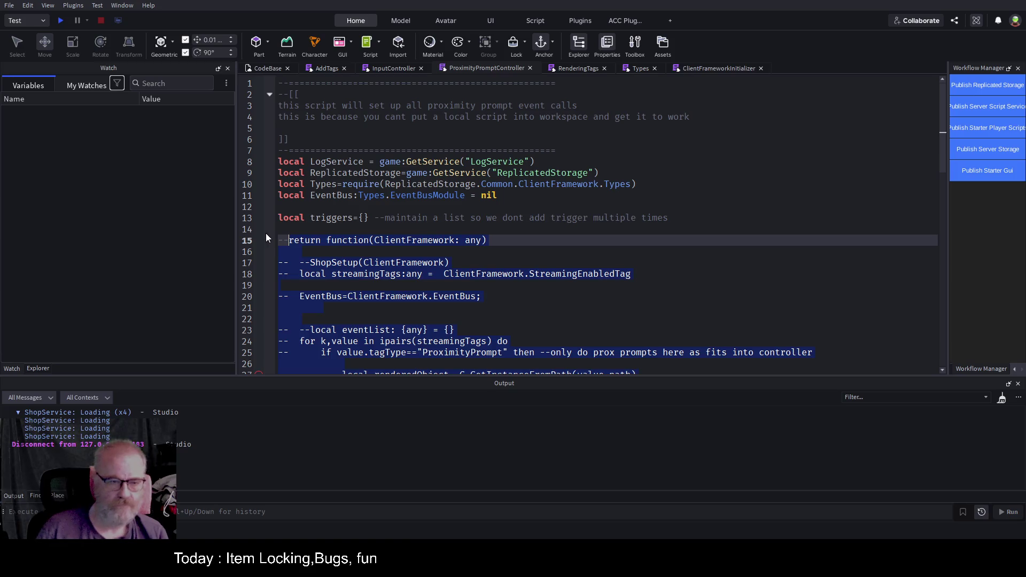
pyautogui.click(292, 229)
pyautogui.hotkey('ctrl', 'v')
# Step: Add line 13: local CollectionService: CollectionService = game:GetService("CollectionService"), then save
pyautogui.scroll(10, 449, 219)
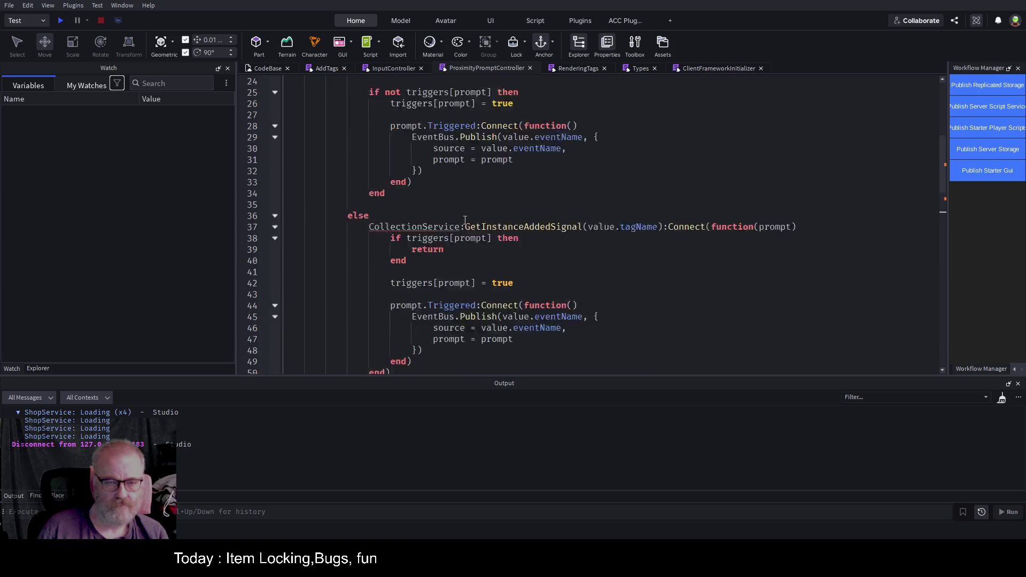
pyautogui.hotkey('ctrl', 's')
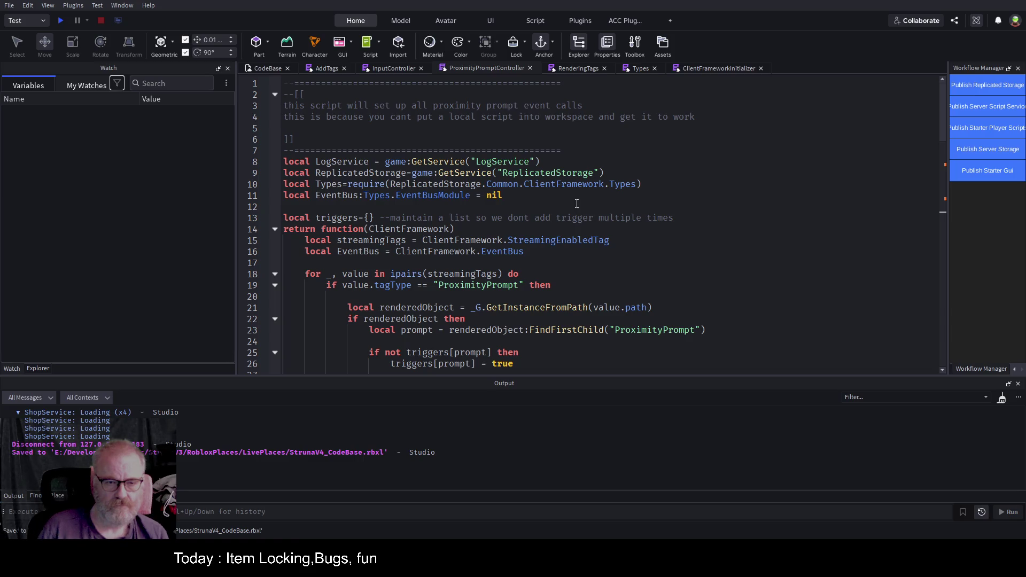
pyautogui.click(671, 188)
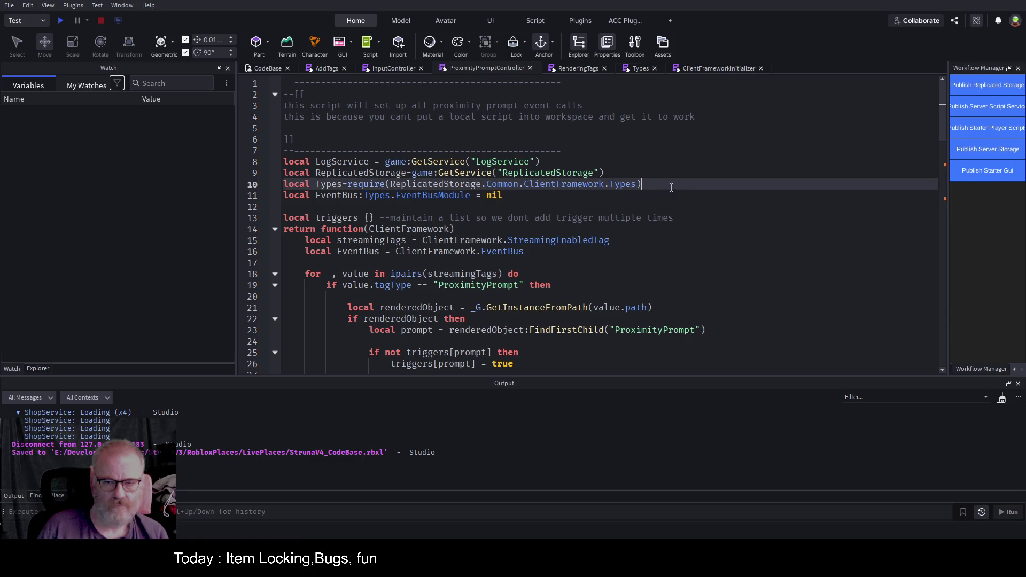
pyautogui.click(741, 194)
pyautogui.press('Return')
pyautogui.press('Return')
pyautogui.write('local Collec')
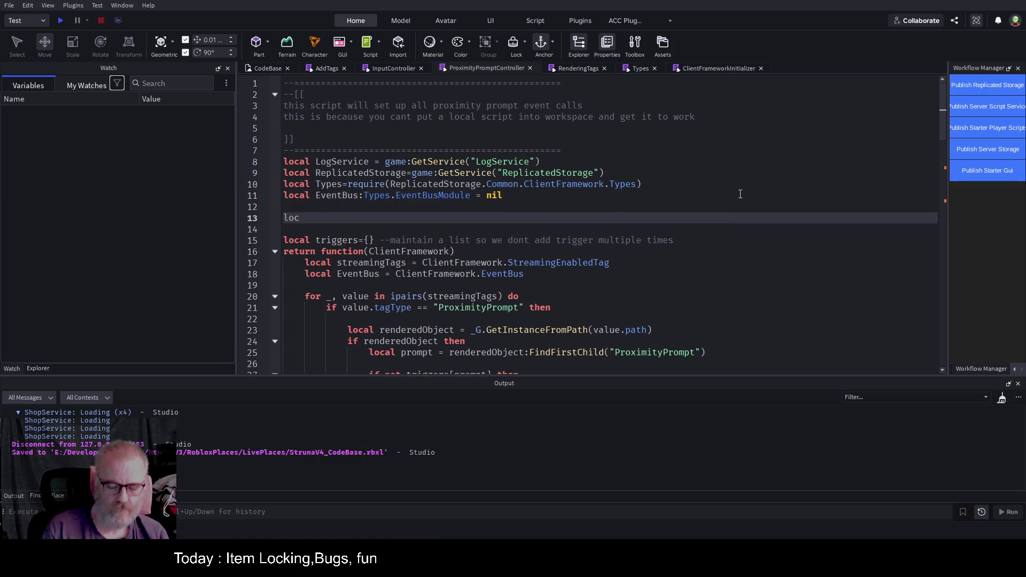
pyautogui.write('tionService')
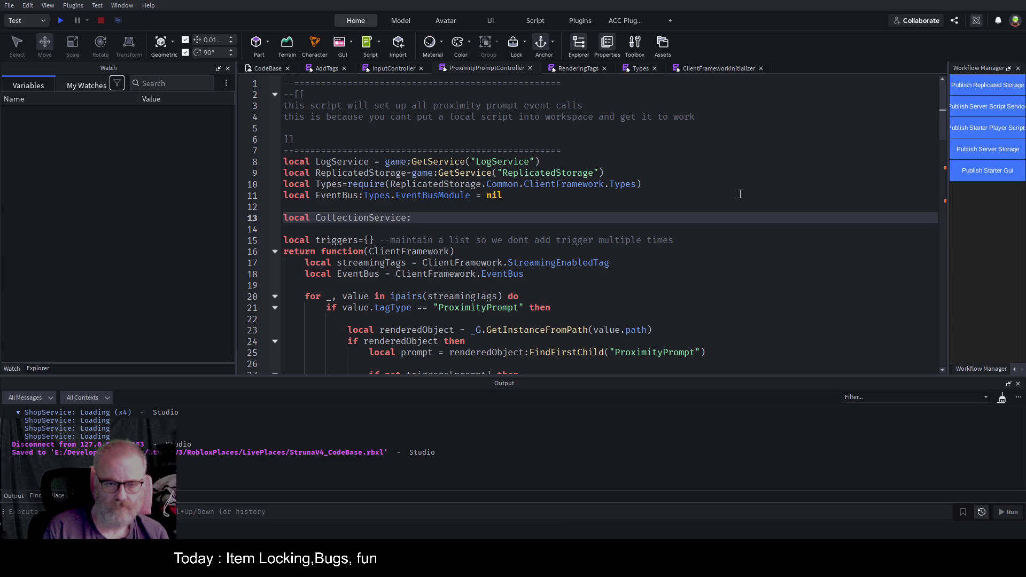
pyautogui.write(':Coll')
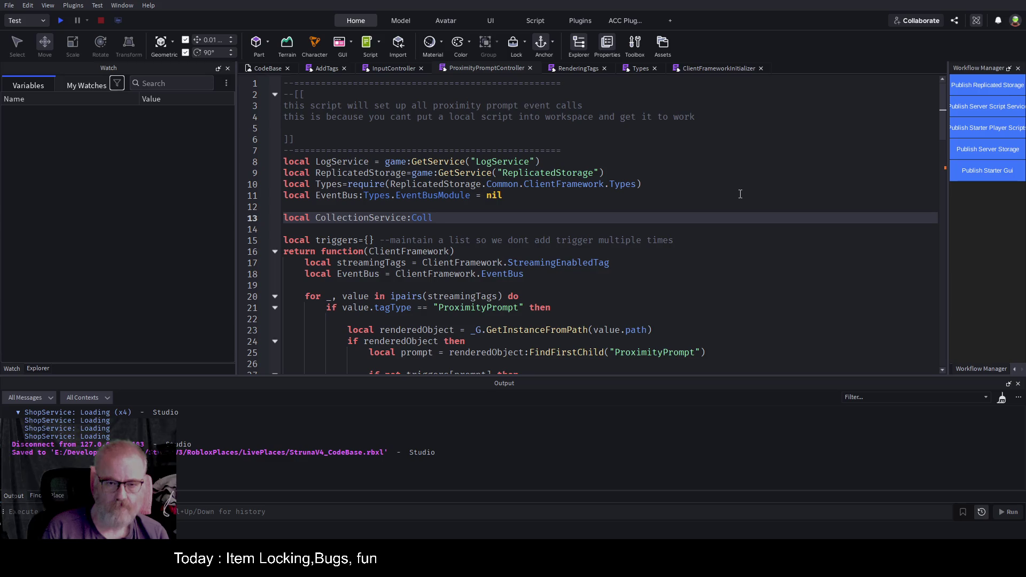
pyautogui.press('Tab')
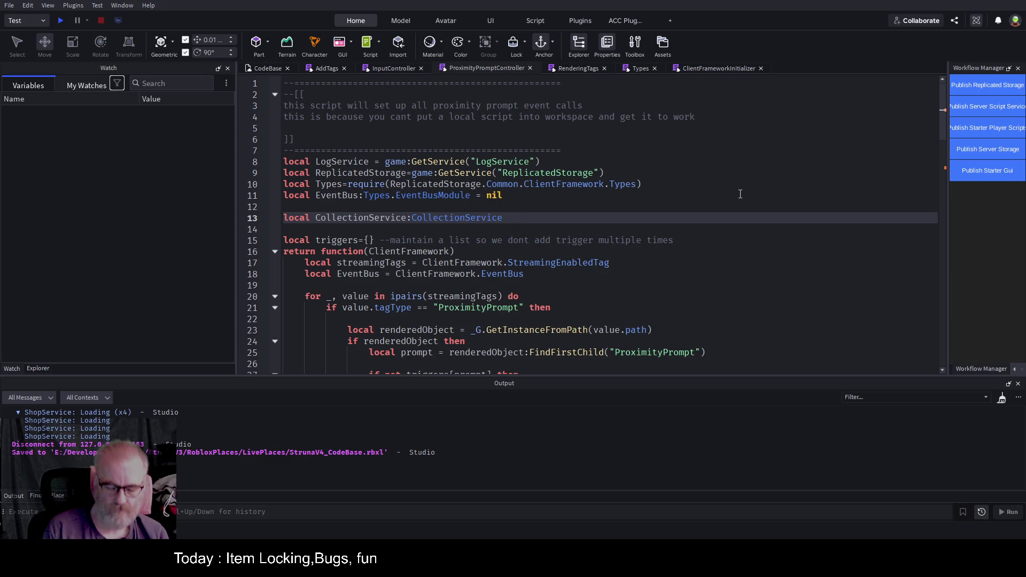
pyautogui.write('= game:Getser')
pyautogui.press('Tab')
pyautogui.write('("Co')
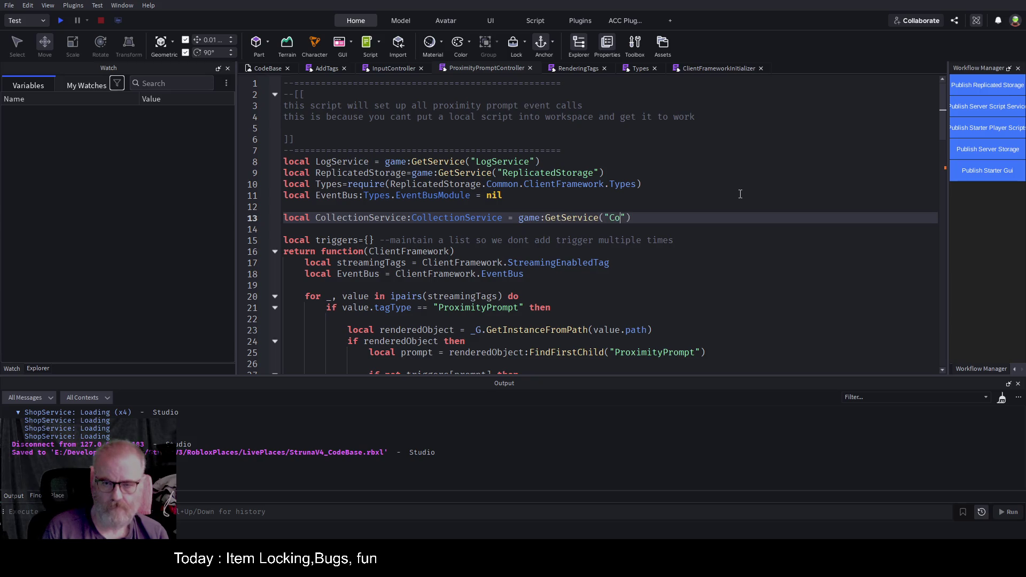
pyautogui.press('Tab')
pyautogui.hotkey('ctrl', 's')
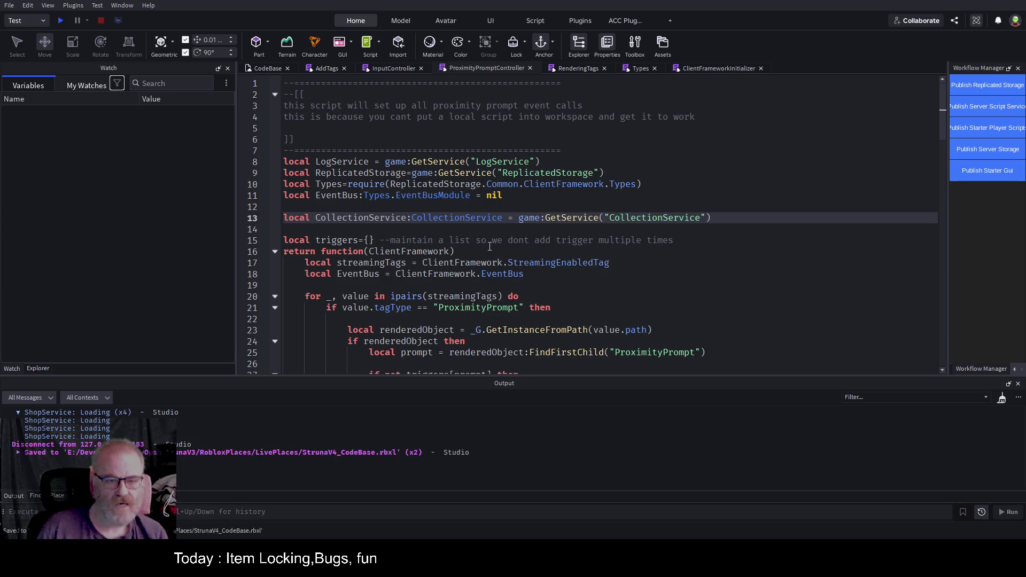
pyautogui.click(504, 246)
pyautogui.scroll(-2, 504, 247)
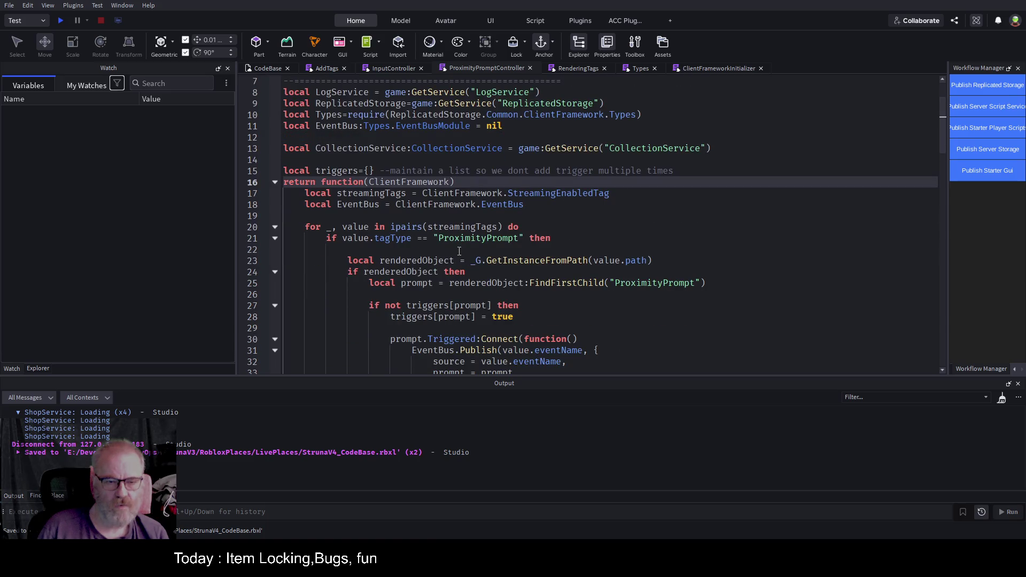
# Step: Comment the triggers table '-- per-instance guard', add blank lines before the returned function, and save
pyautogui.click(706, 168)
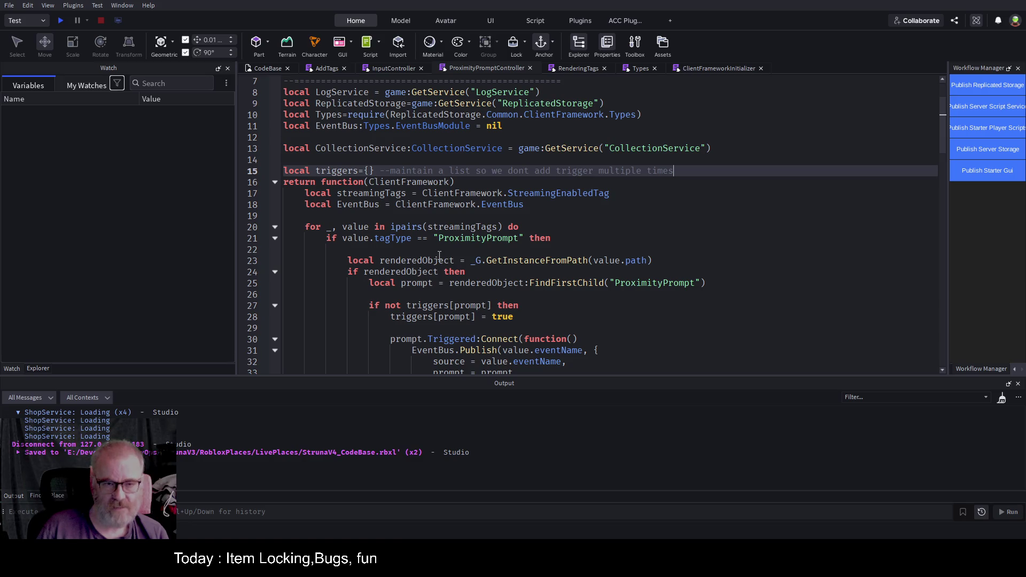
pyautogui.press('Return')
pyautogui.press('Return')
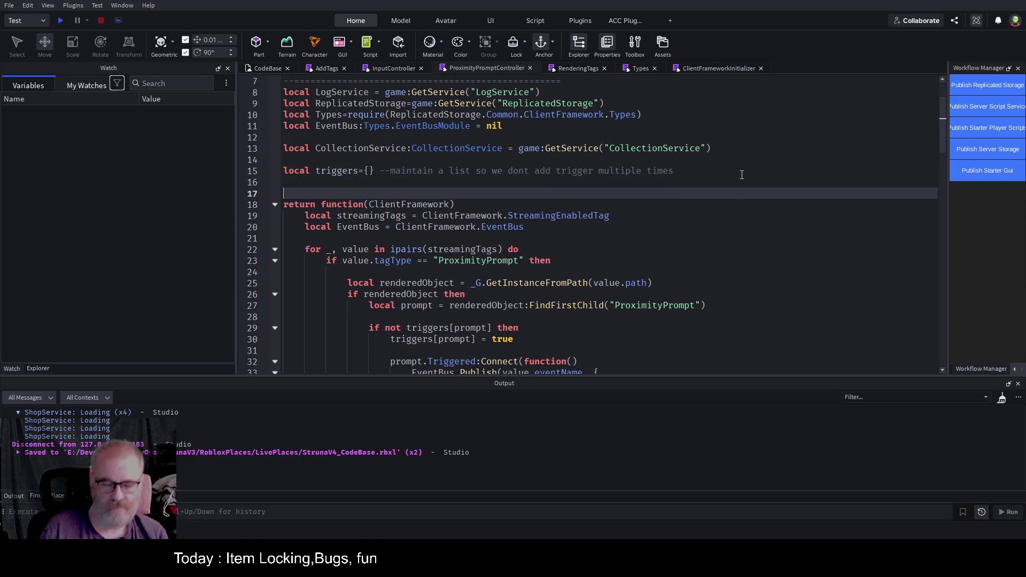
pyautogui.press('Up')
pyautogui.press('Up')
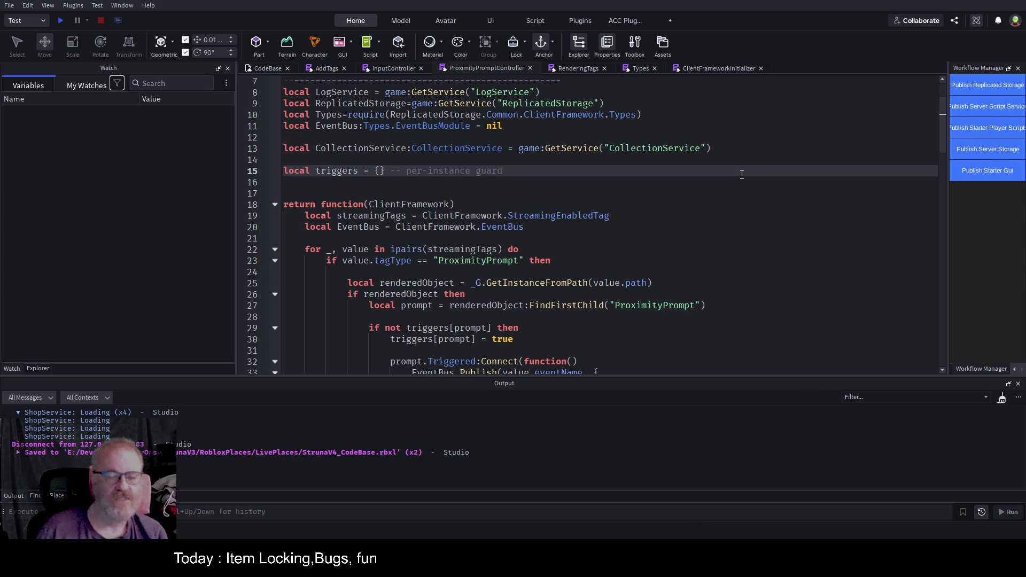
pyautogui.click(586, 204)
pyautogui.hotkey('ctrl', 's')
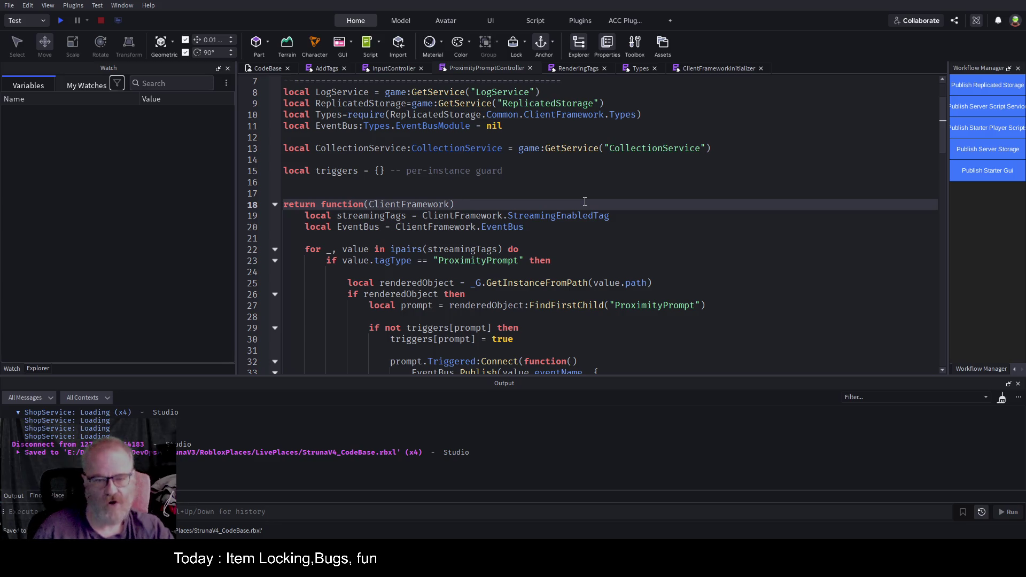
pyautogui.scroll(-1, 595, 224)
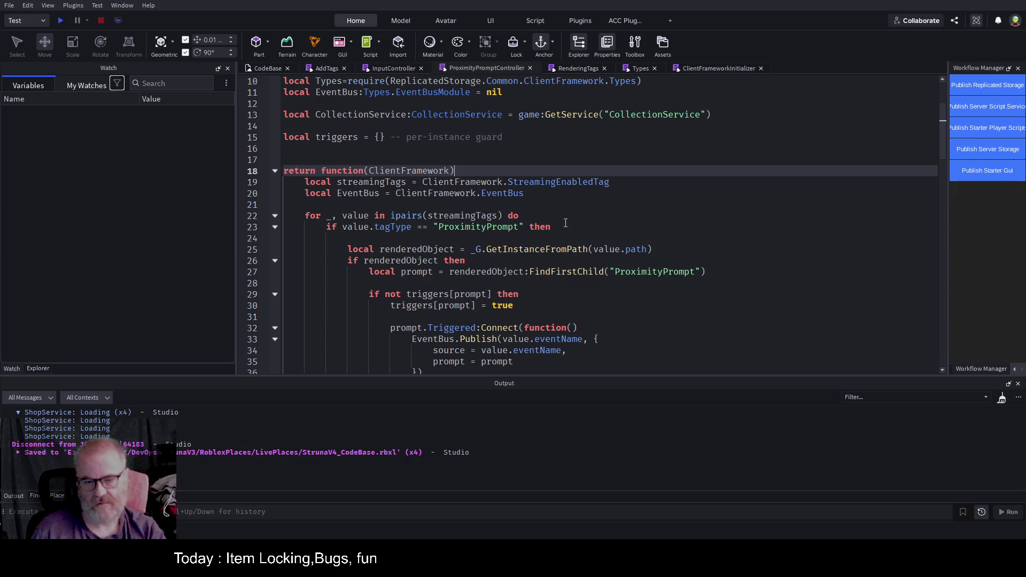
pyautogui.scroll(-5, 582, 249)
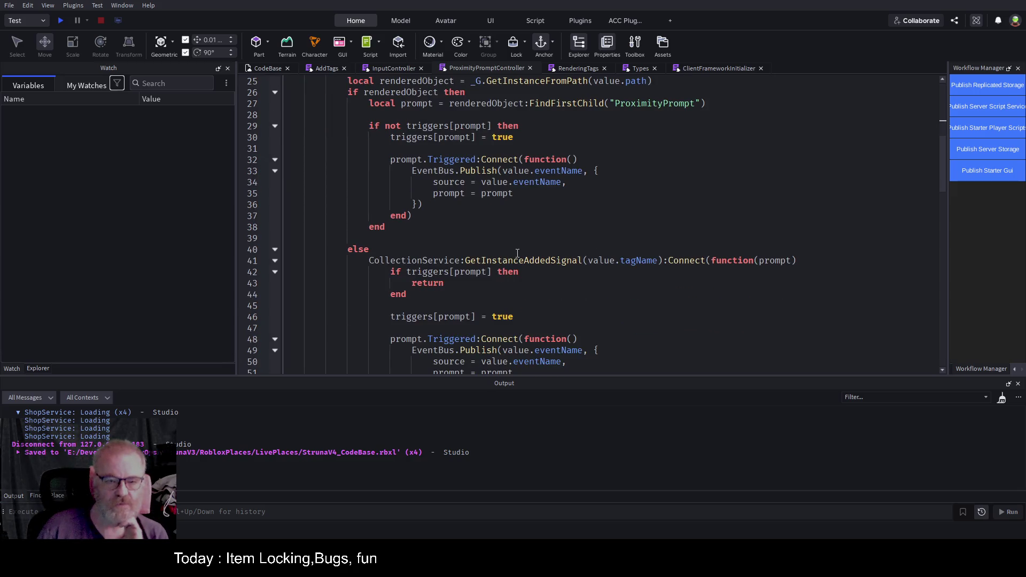
pyautogui.scroll(3, 556, 246)
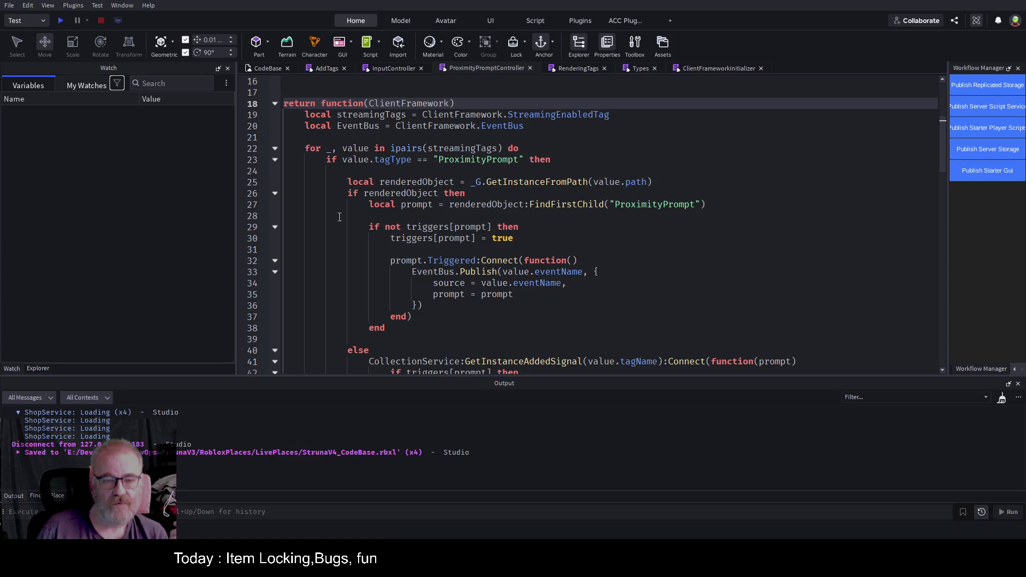
pyautogui.click(638, 205)
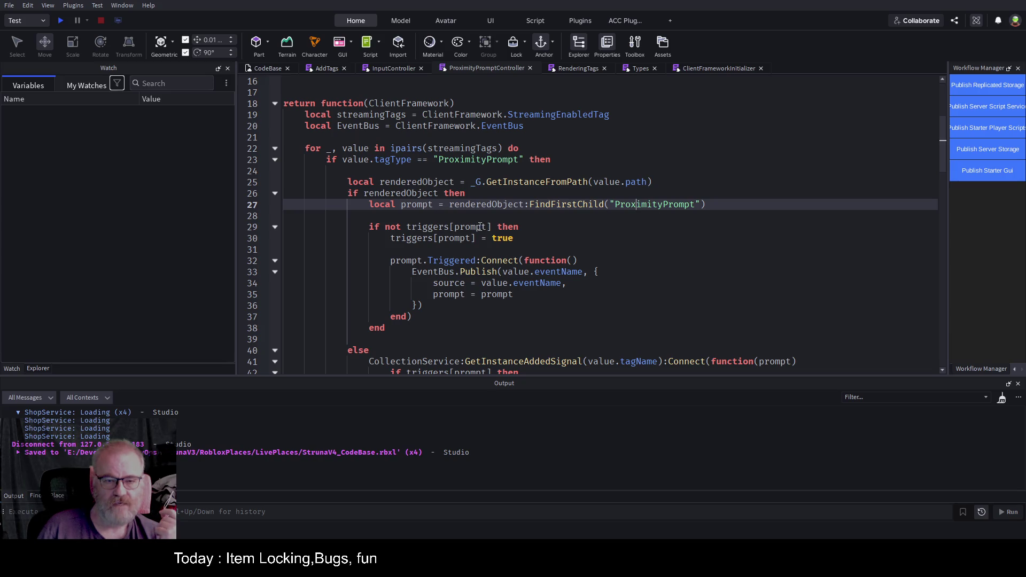
pyautogui.scroll(2, 409, 123)
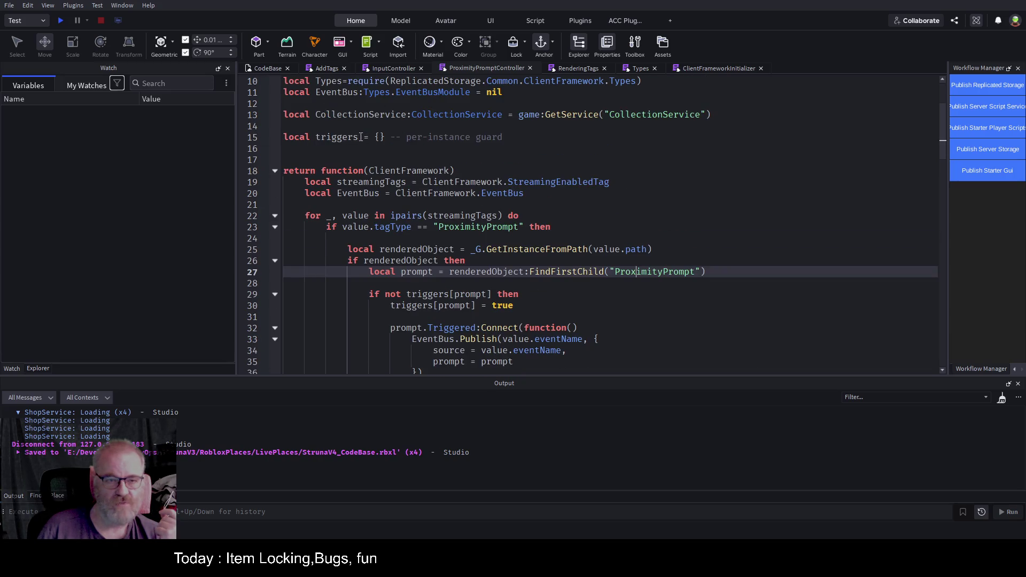
pyautogui.scroll(-1, 642, 235)
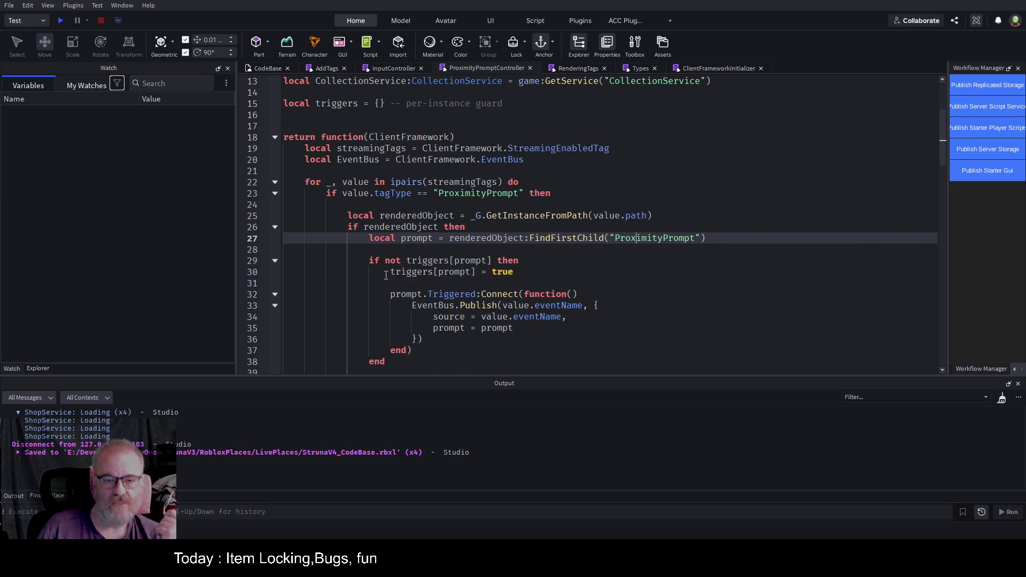
pyautogui.moveTo(386, 275); pyautogui.dragTo(514, 273)
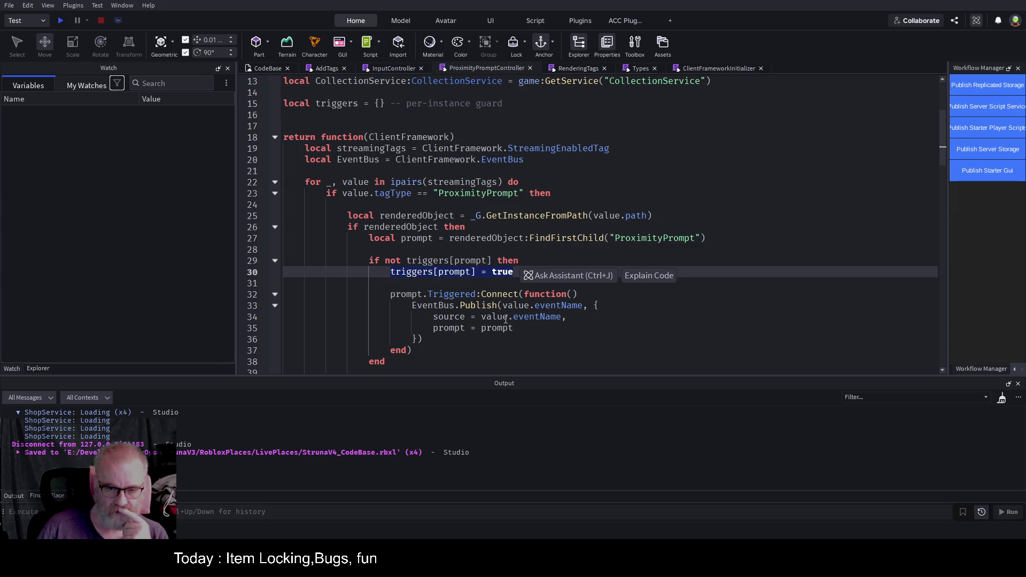
pyautogui.scroll(-1, 613, 264)
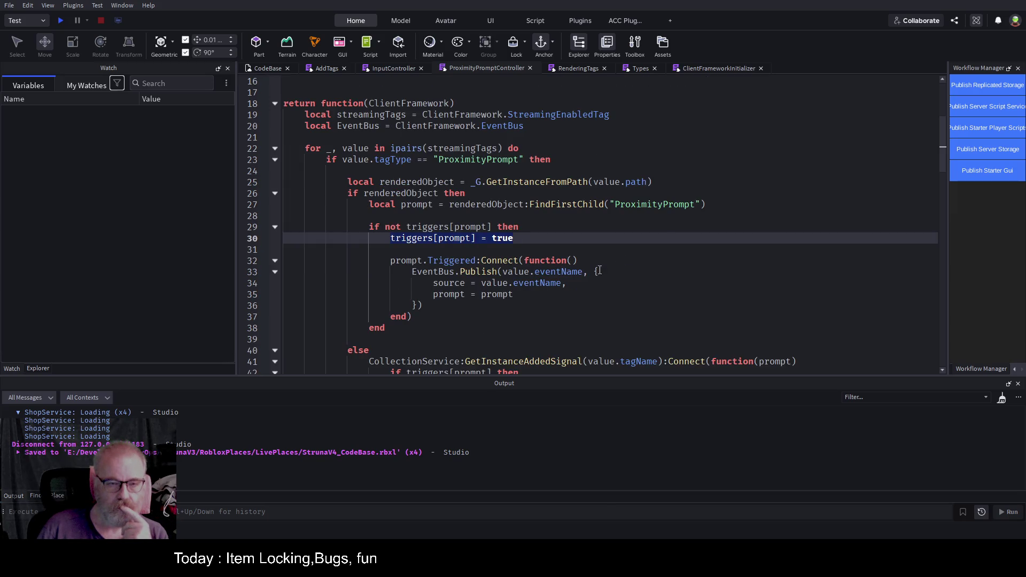
pyautogui.scroll(-1, 339, 273)
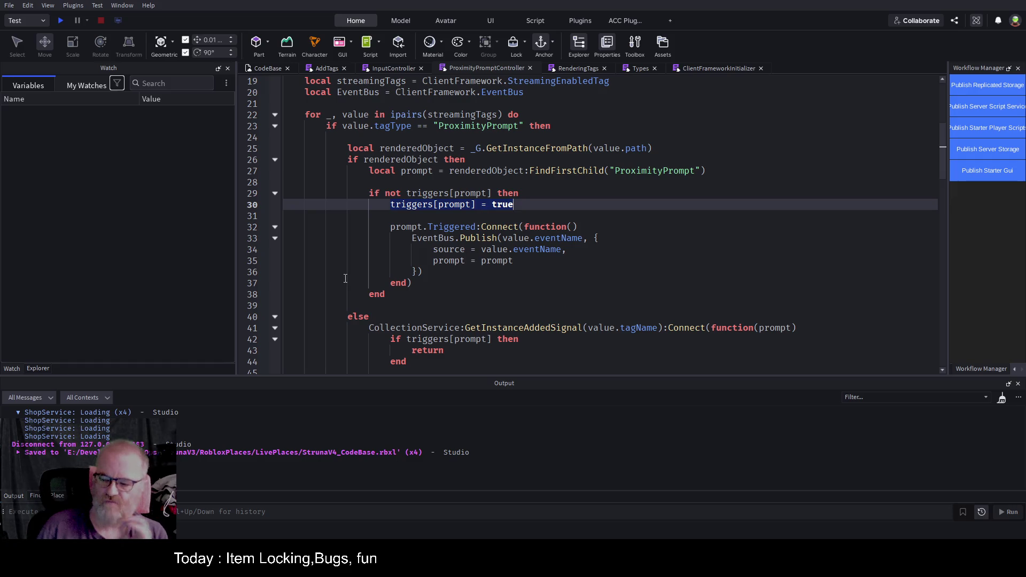
pyautogui.scroll(-4, 528, 198)
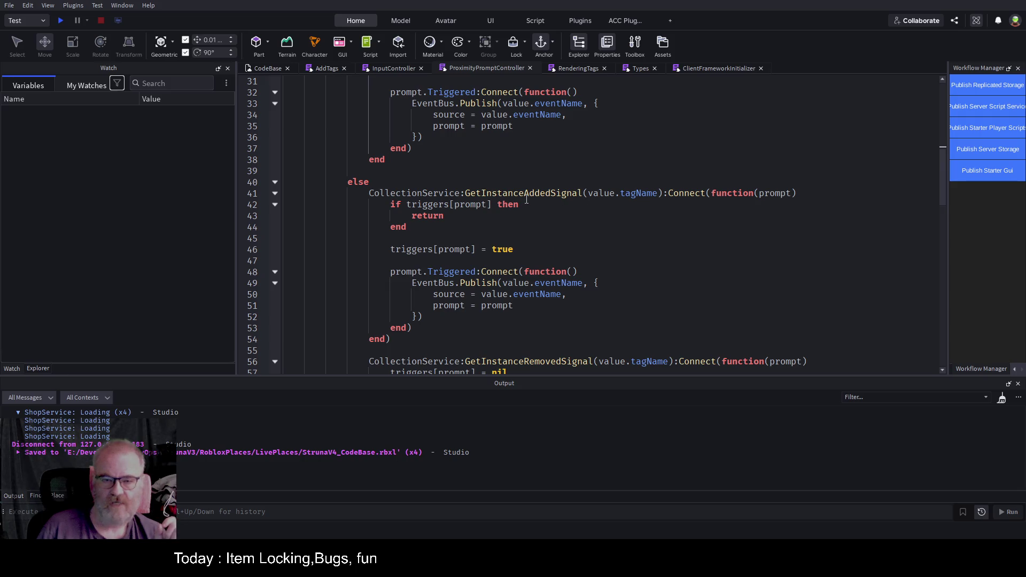
pyautogui.click(597, 208)
pyautogui.click(583, 193)
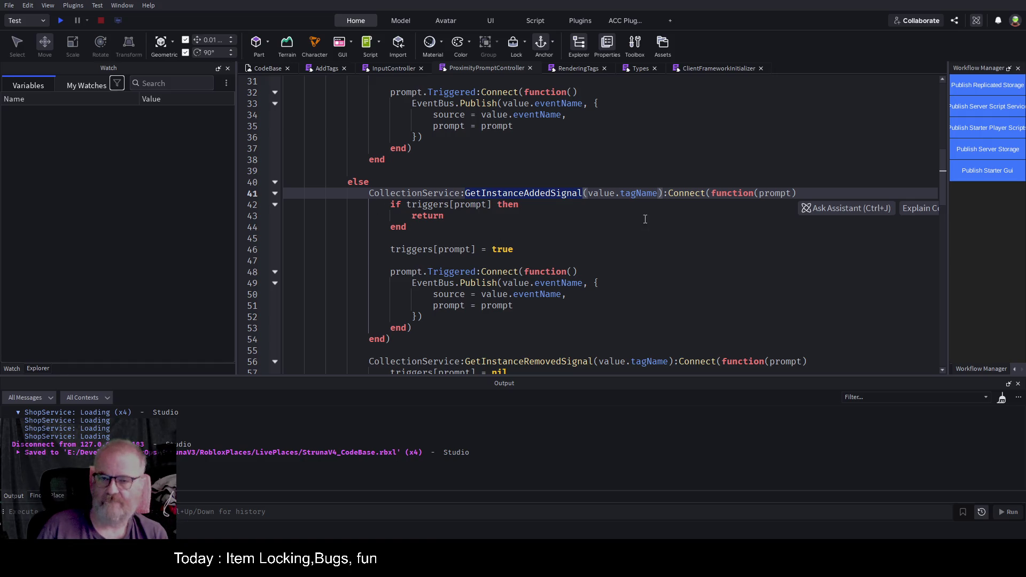
pyautogui.moveTo(389, 207)
pyautogui.mouseDown()
pyautogui.moveTo(569, 296)
pyautogui.moveTo(534, 328)
pyautogui.mouseUp()
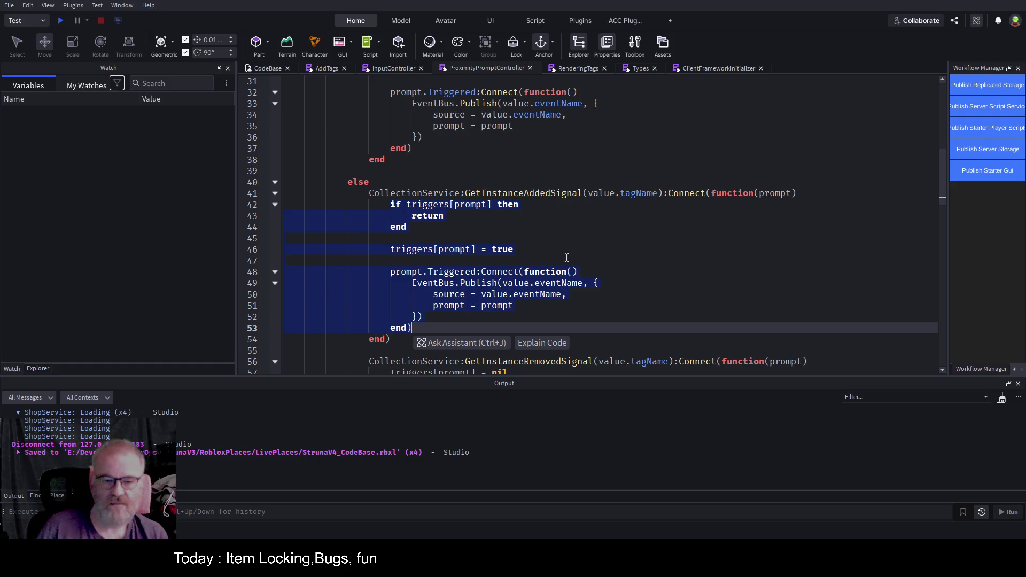
pyautogui.click(648, 227)
pyautogui.scroll(-2, 641, 224)
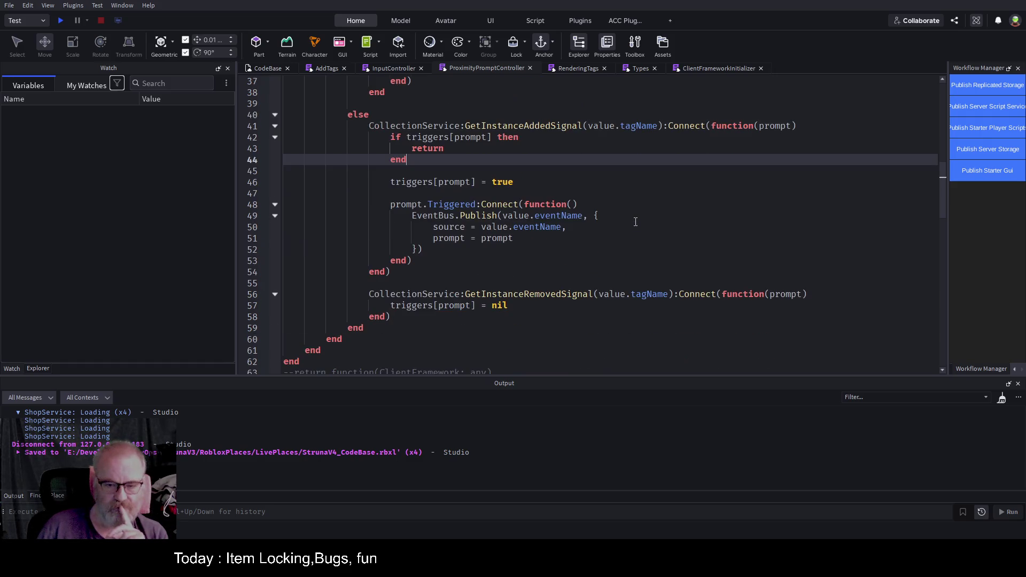
pyautogui.click(587, 306)
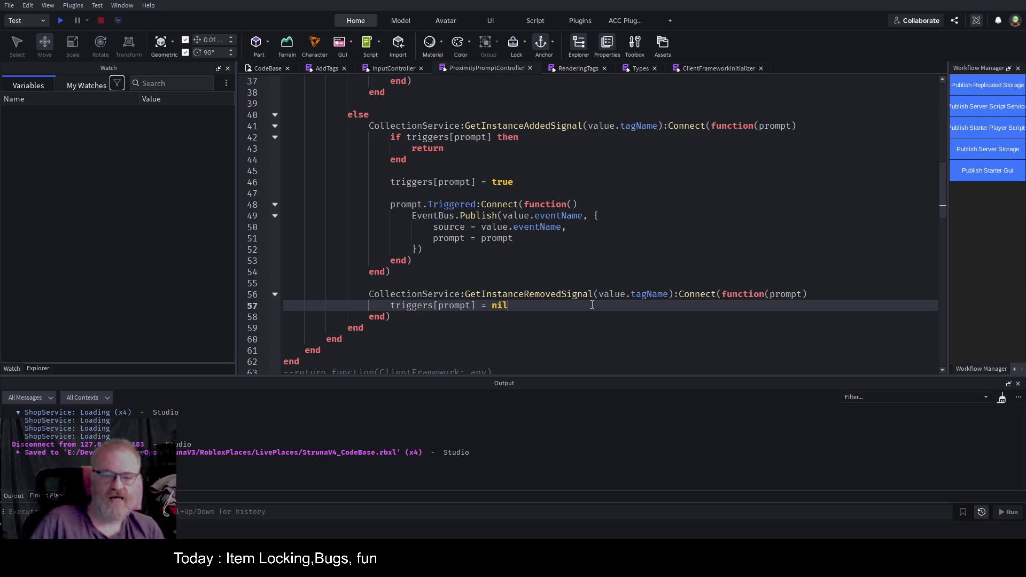